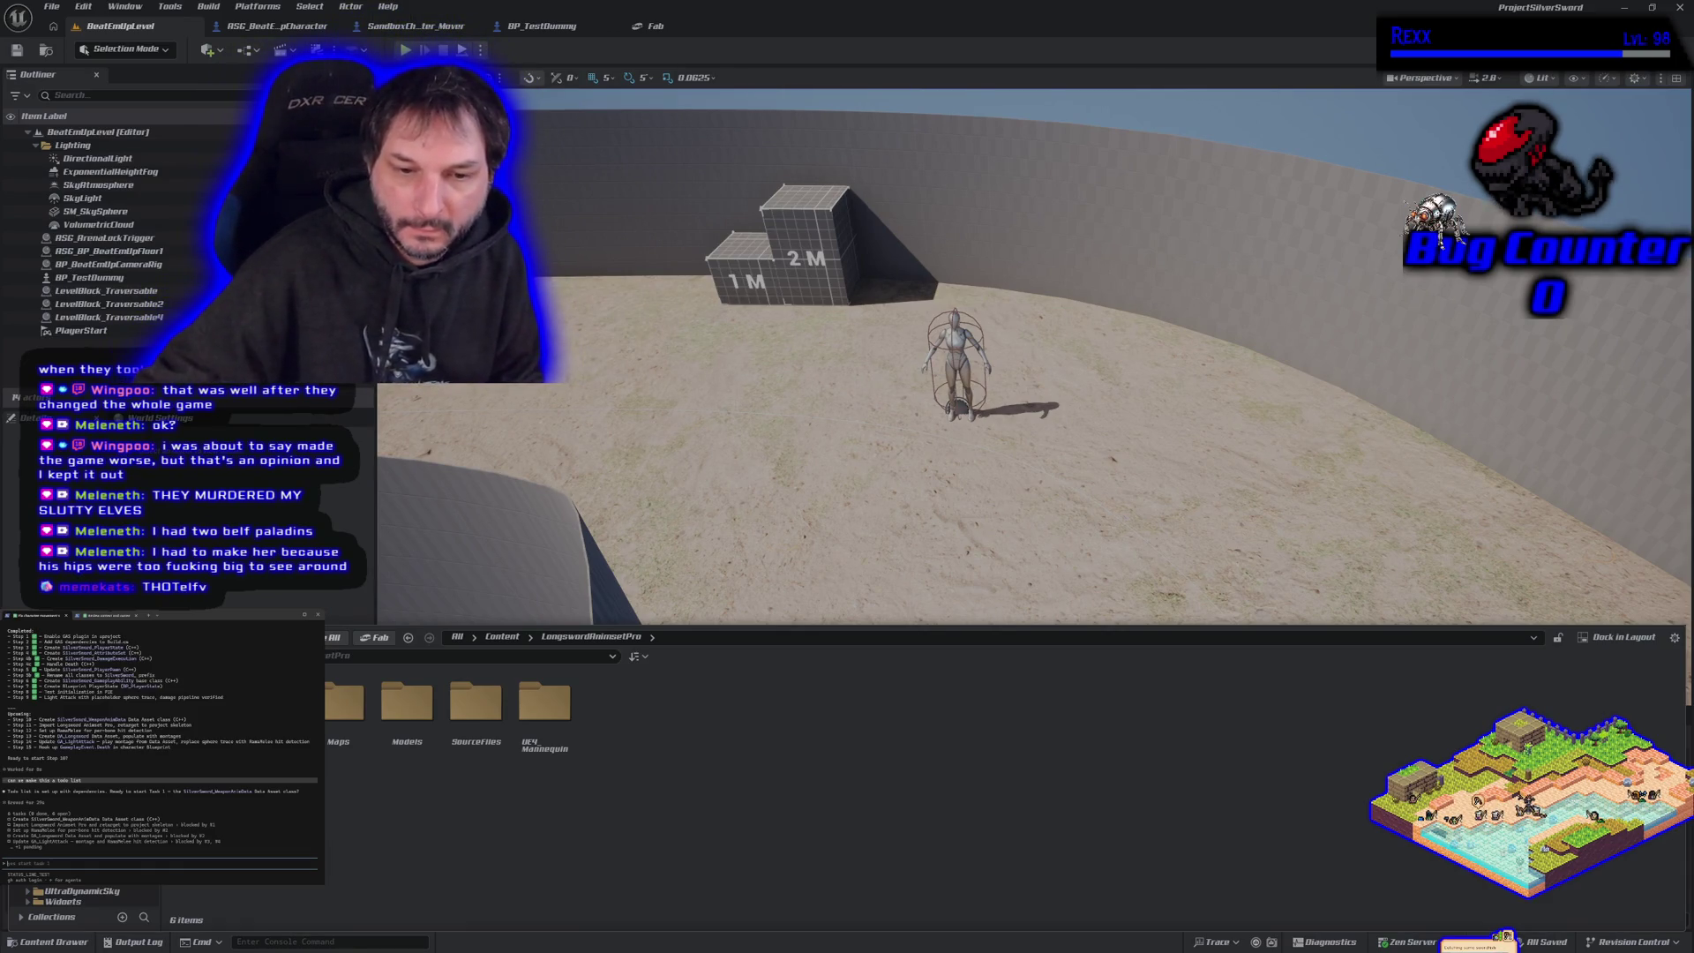
- Browse the longsword pack's Animations, RootMotion and Update folders, ending in the RootMotion animations folder
{"action": "double_click", "coordinate": [206, 702]}
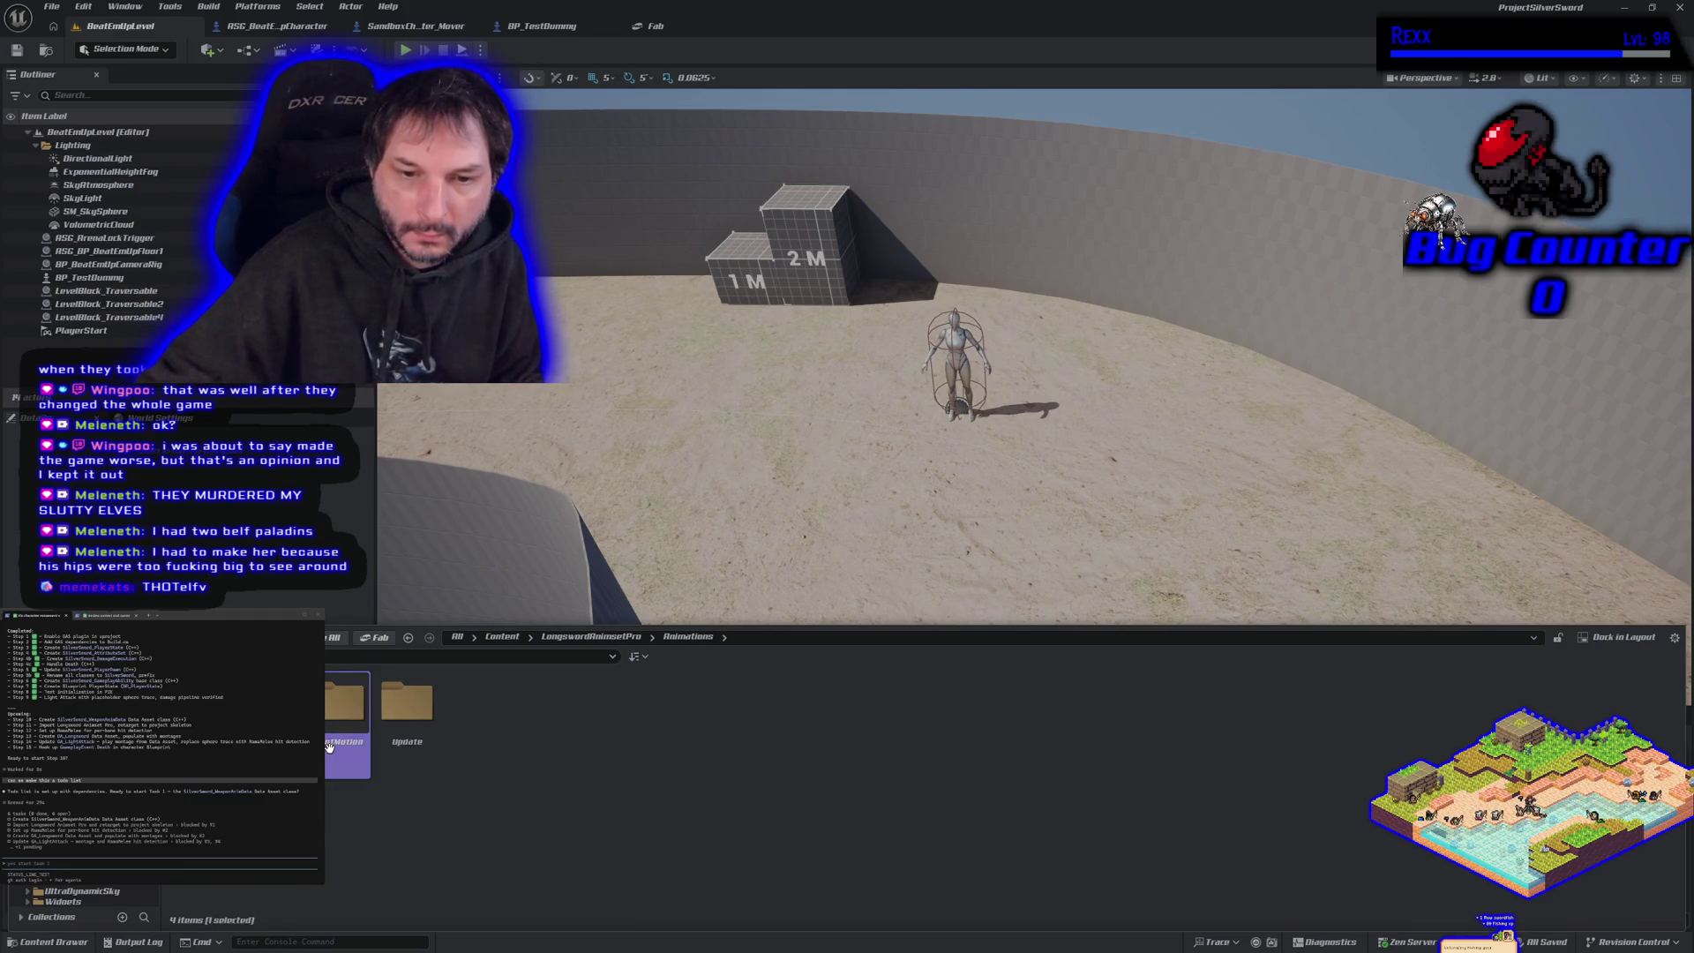
{"action": "double_click", "coordinate": [345, 706]}
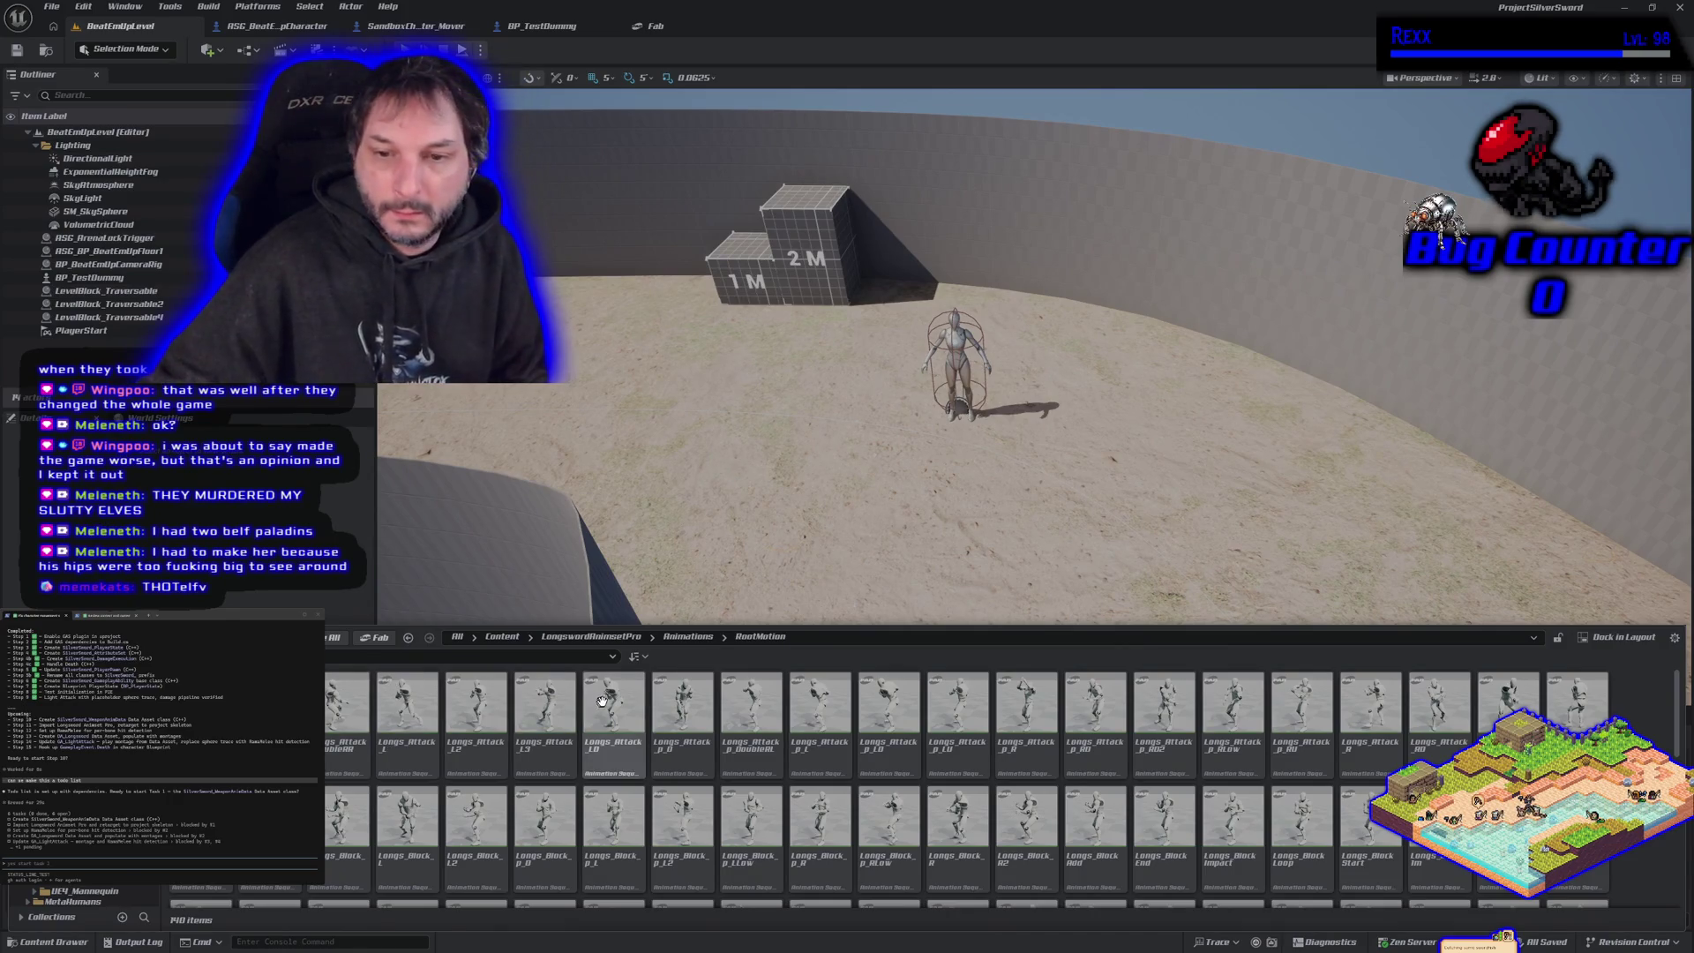
{"action": "left_click", "coordinate": [688, 637]}
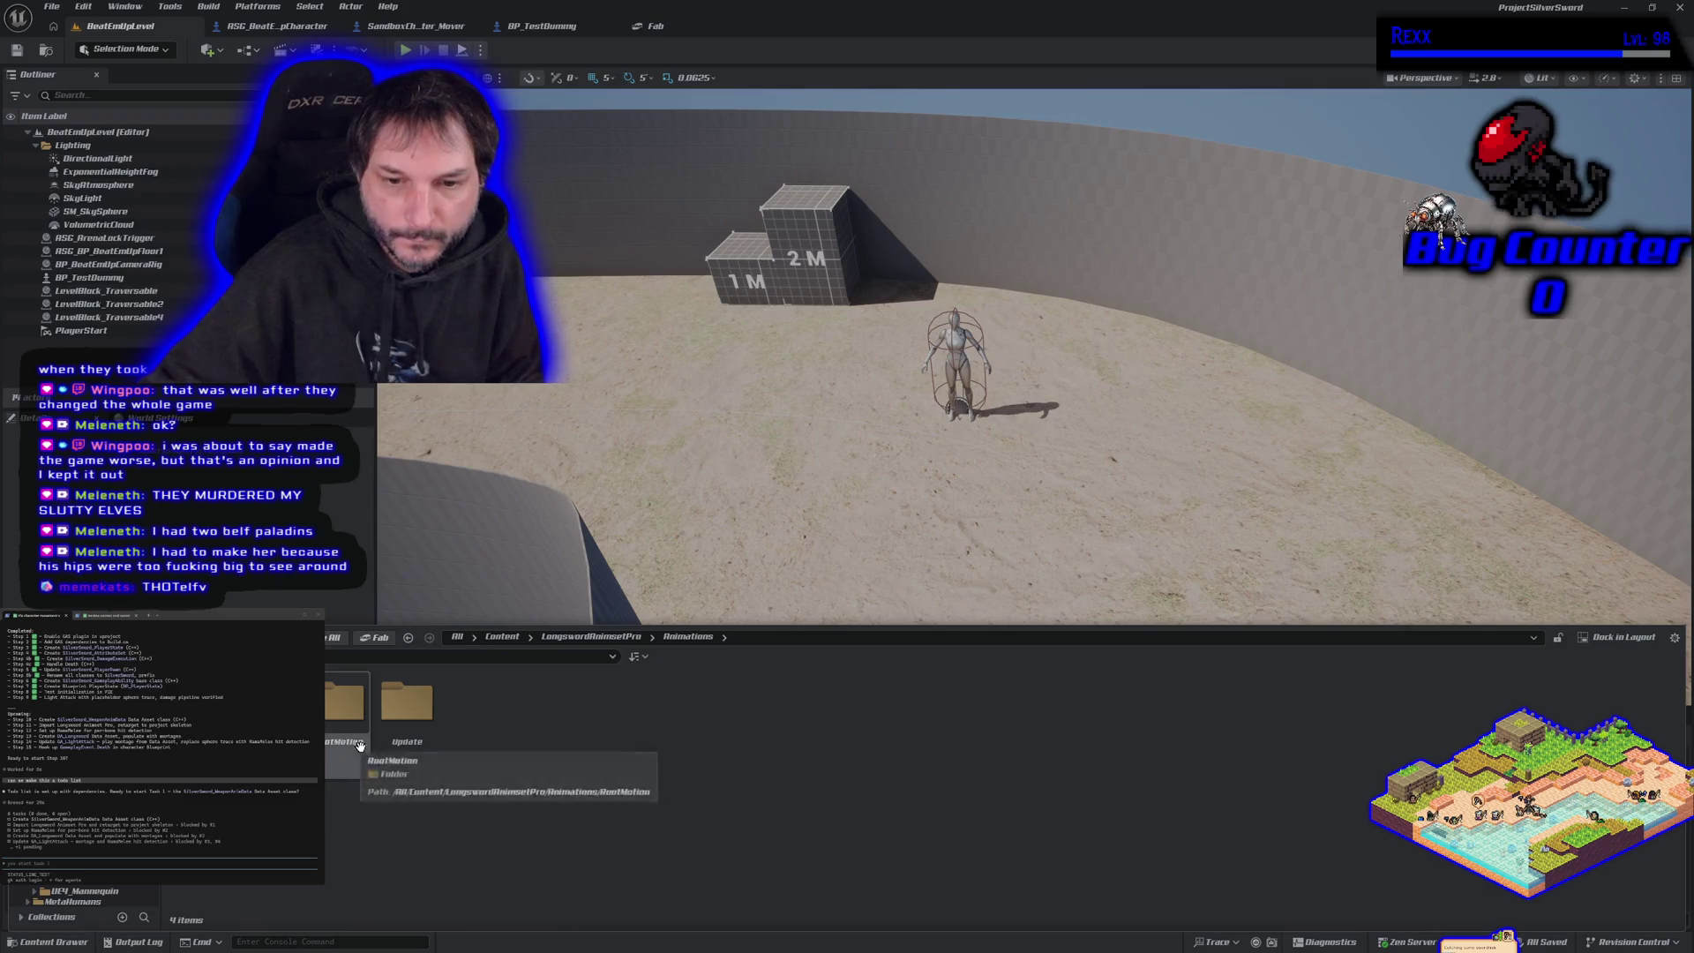
{"action": "double_click", "coordinate": [407, 702]}
{"action": "double_click", "coordinate": [269, 701]}
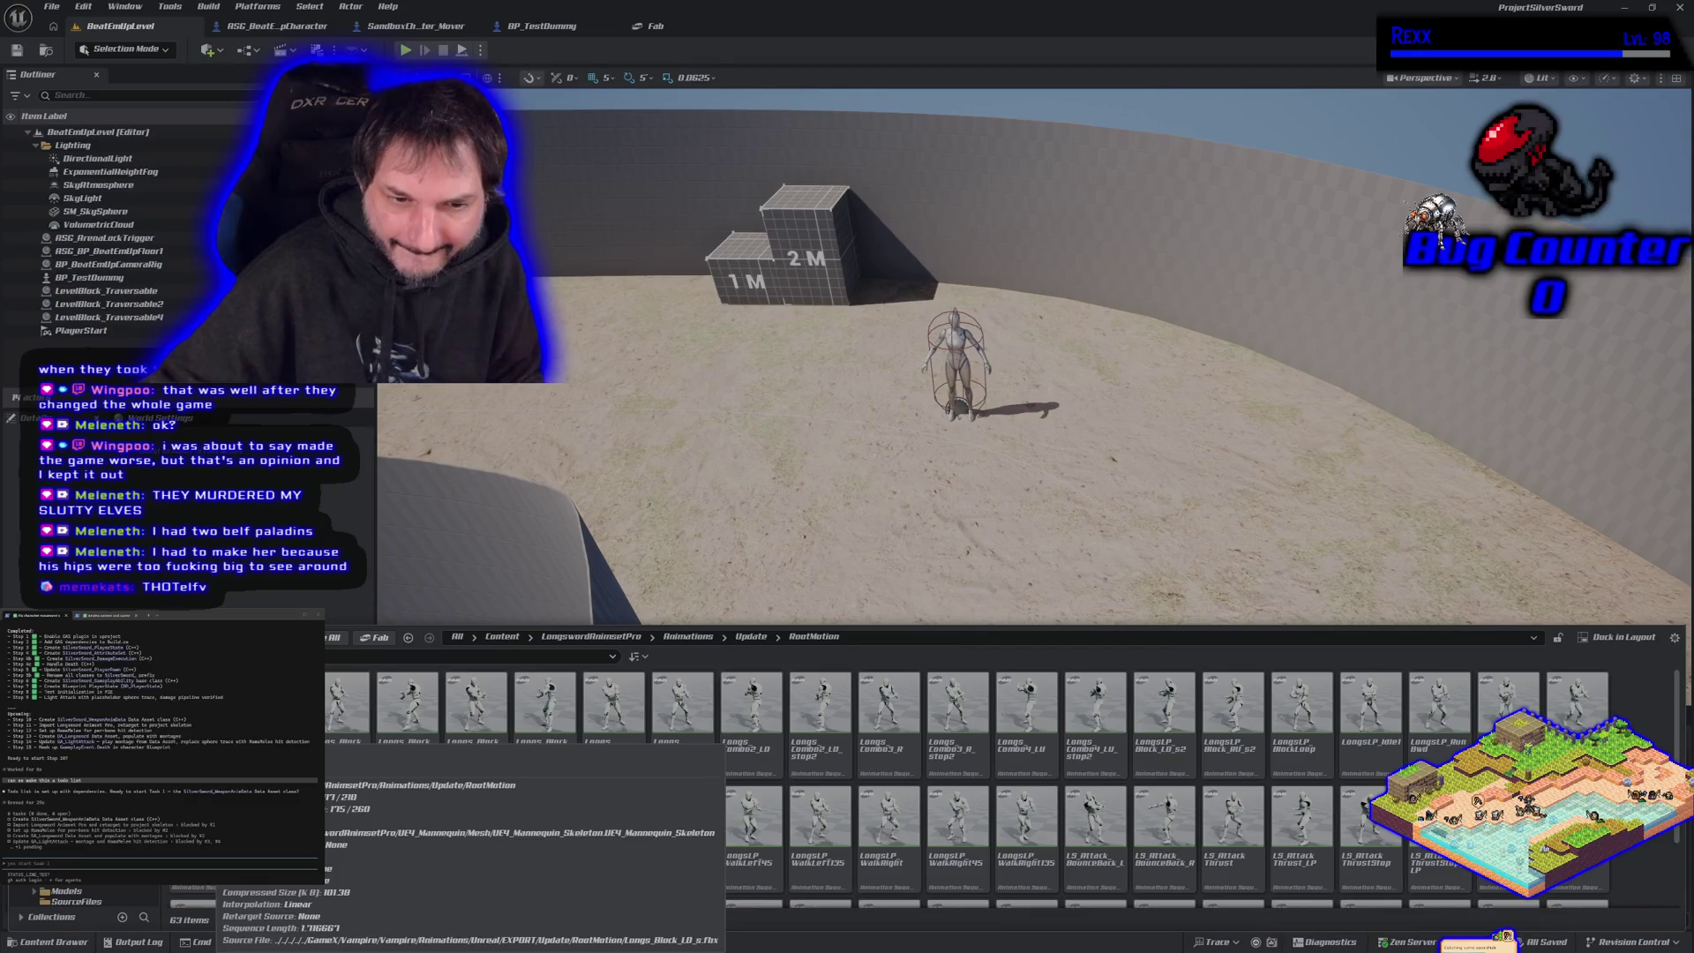
{"action": "key", "text": "alt+Left"}
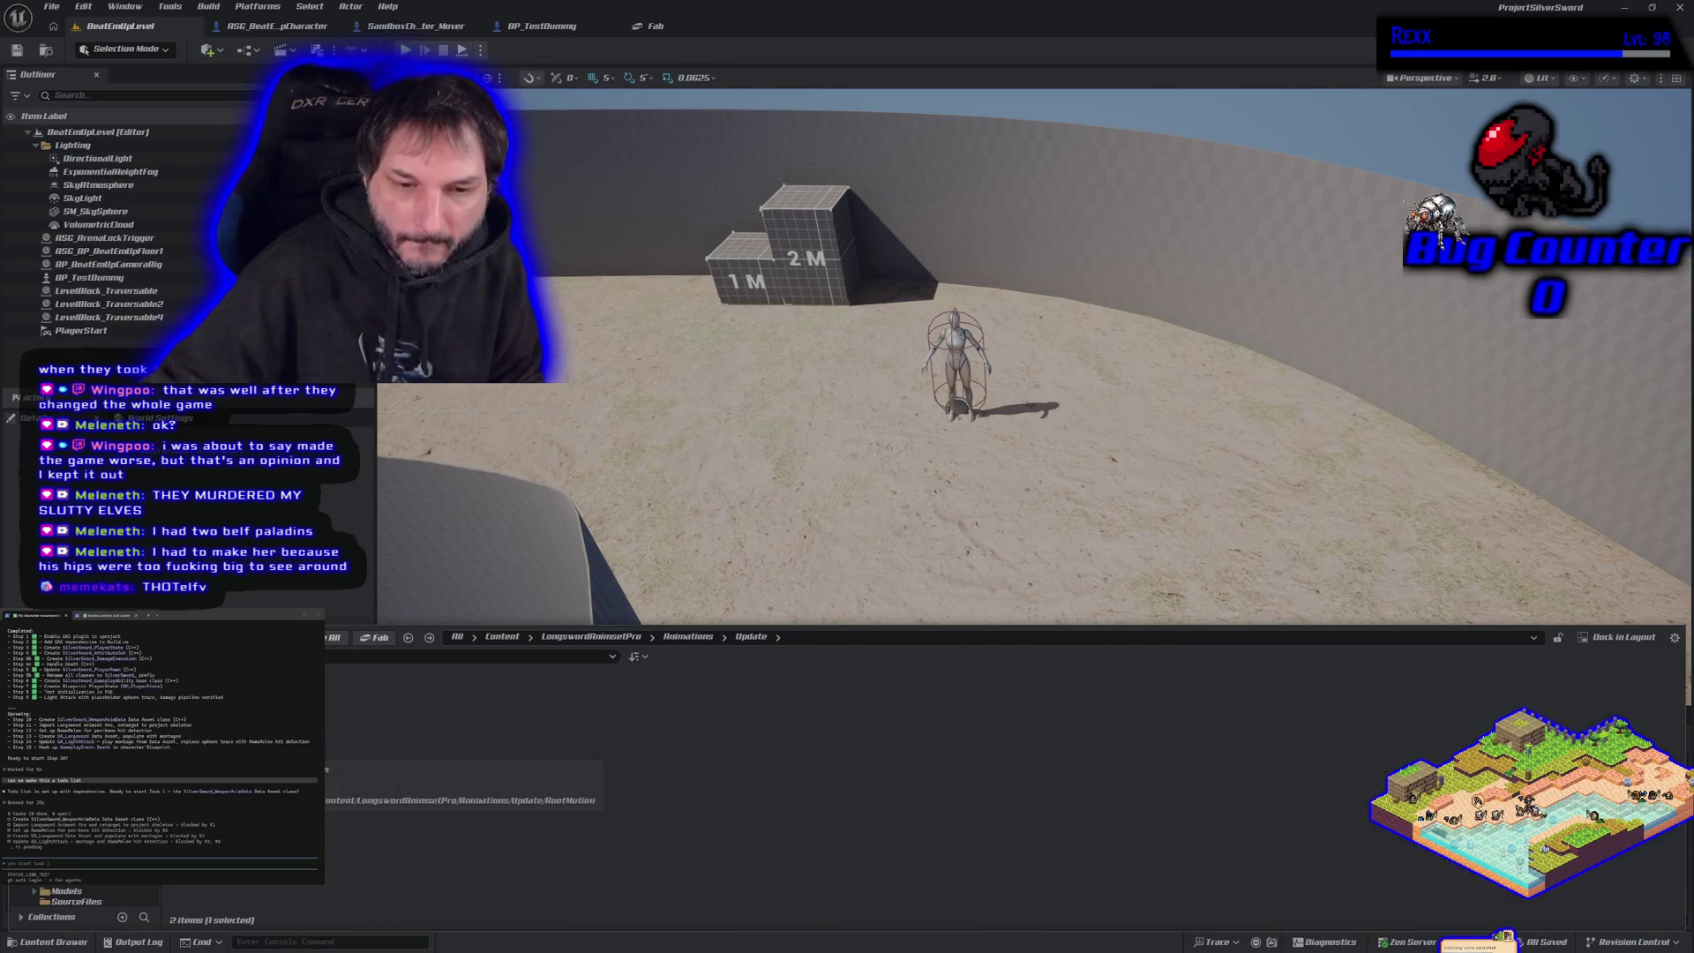
{"action": "double_click", "coordinate": [269, 702]}
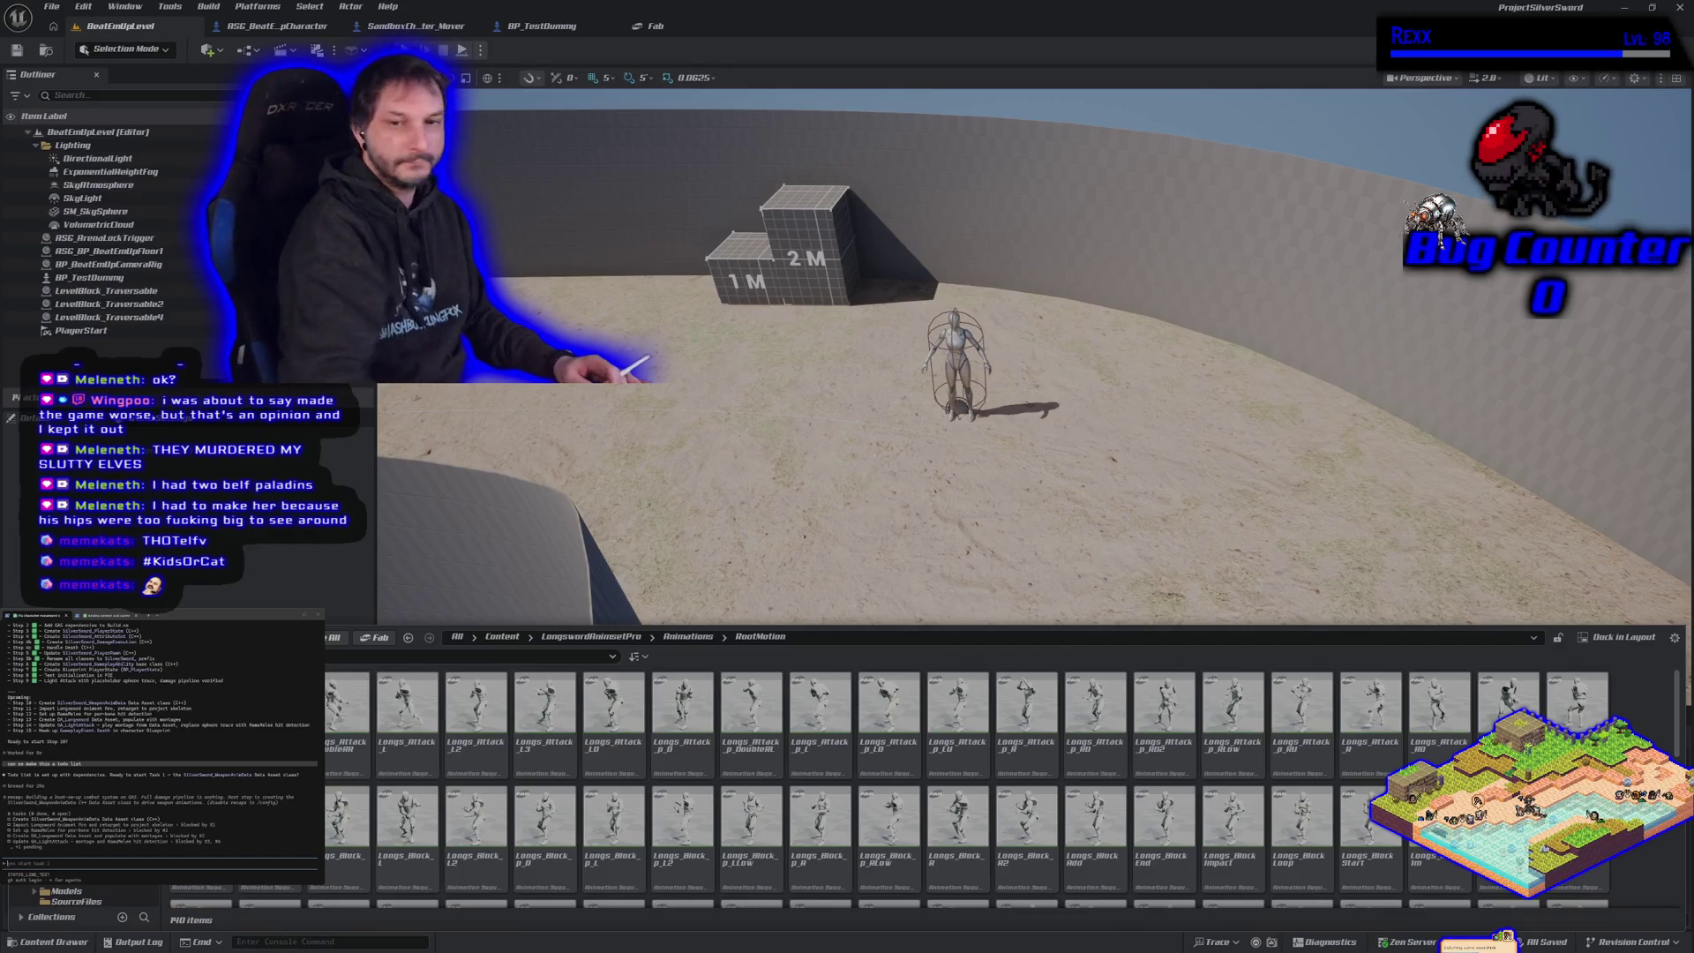
- Review the 140 root-motion animation sequences listed in the RootMotion folder
{"action": "mouse_move", "coordinate": [592, 863]}
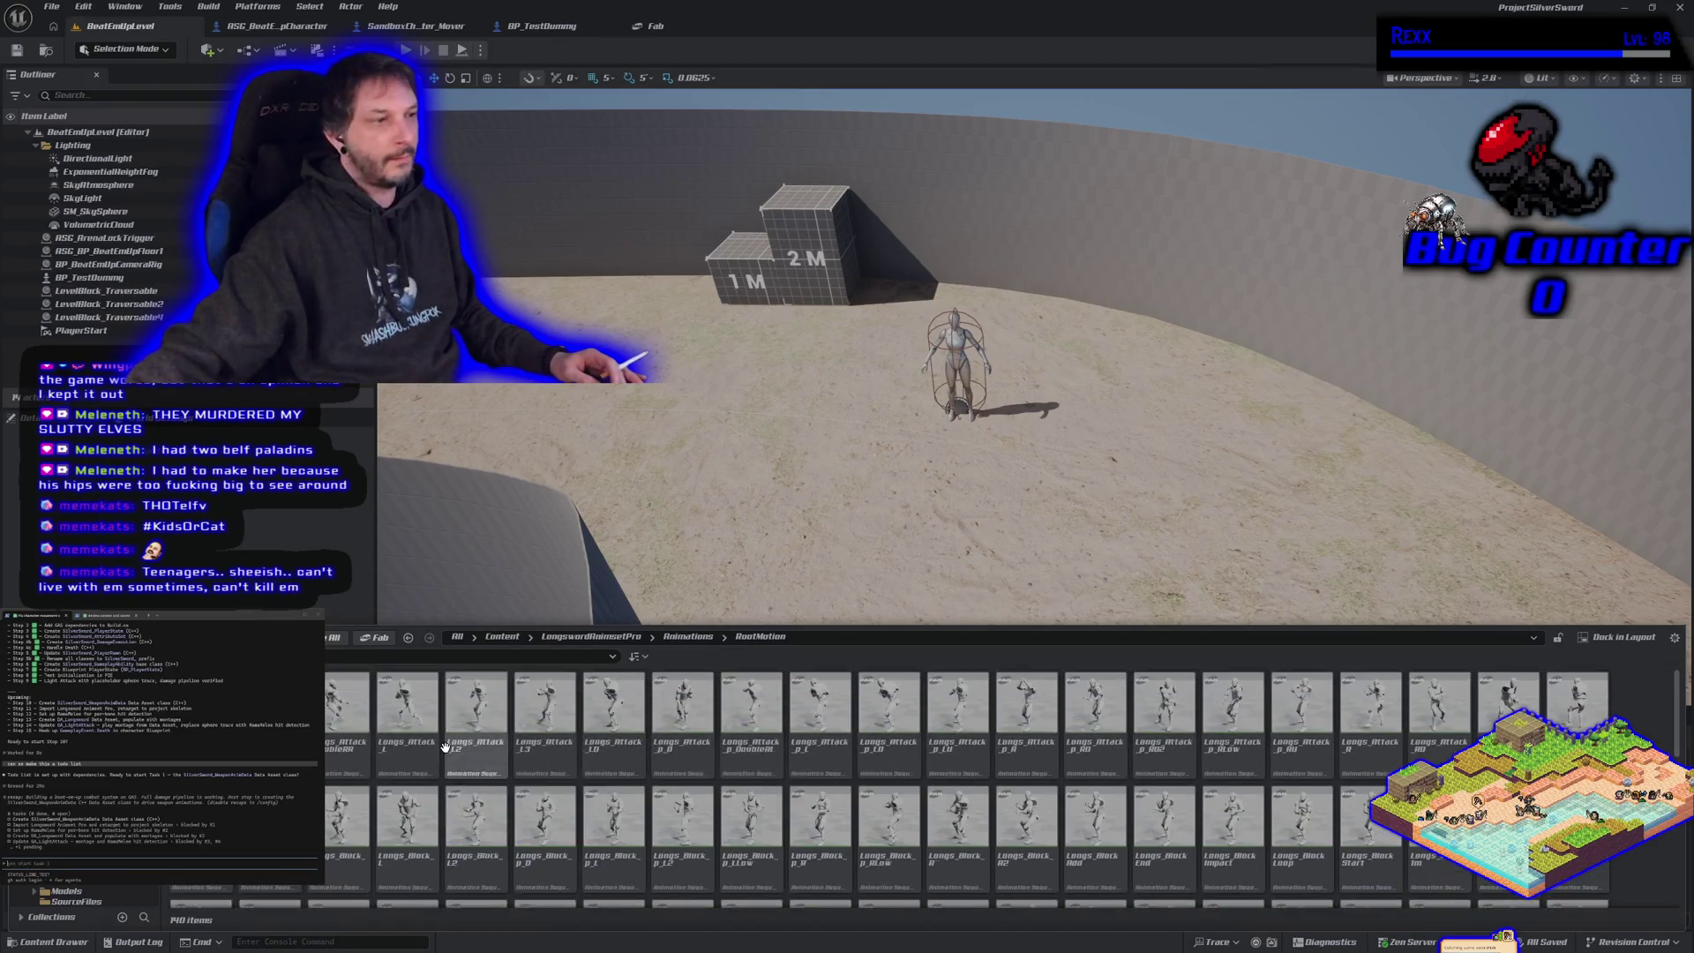
{"action": "mouse_move", "coordinate": [445, 746]}
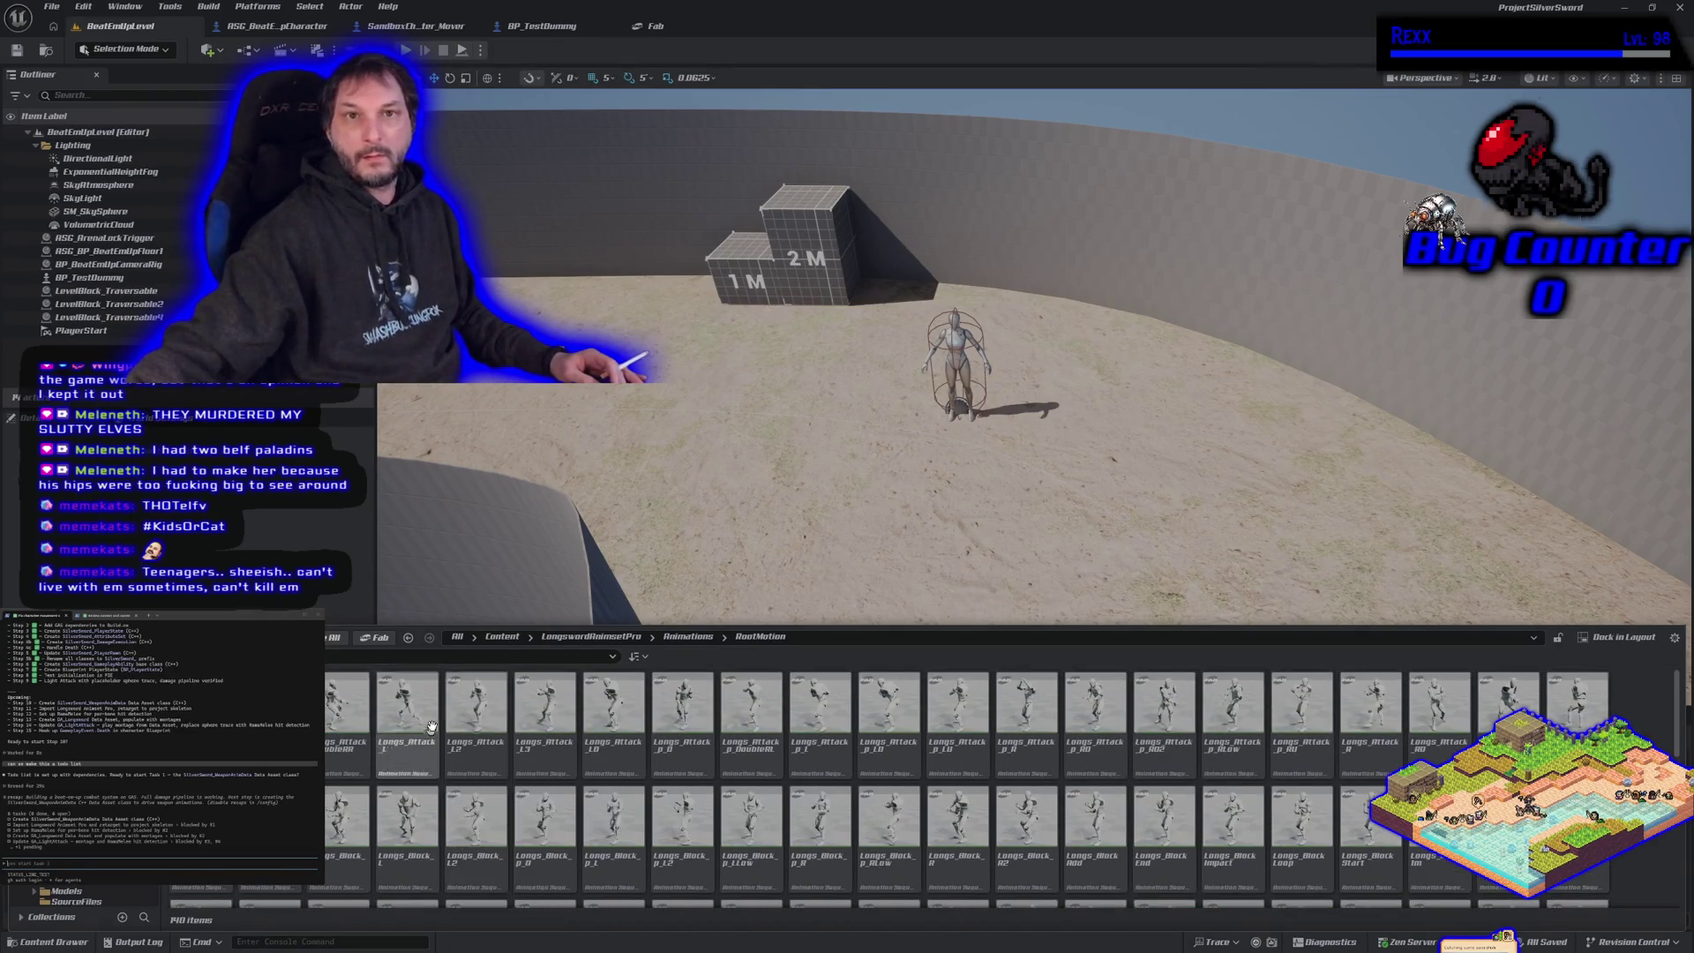
{"action": "left_click", "coordinate": [640, 29]}
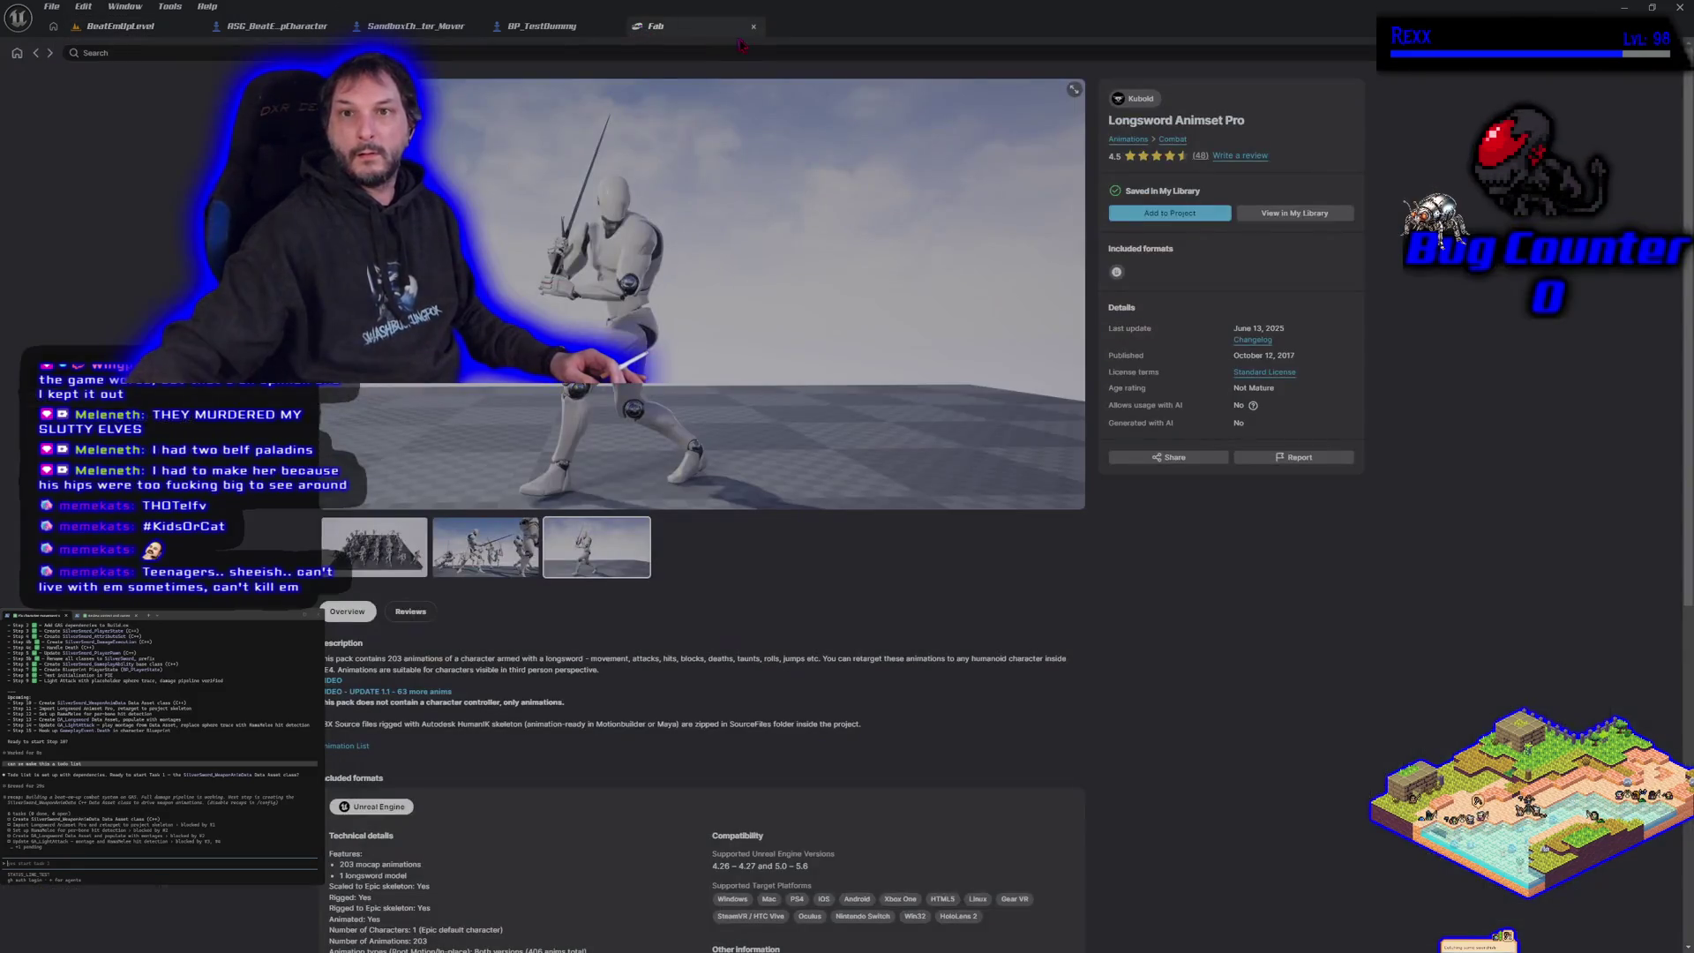
{"action": "left_click", "coordinate": [754, 26]}
{"action": "left_click", "coordinate": [150, 29]}
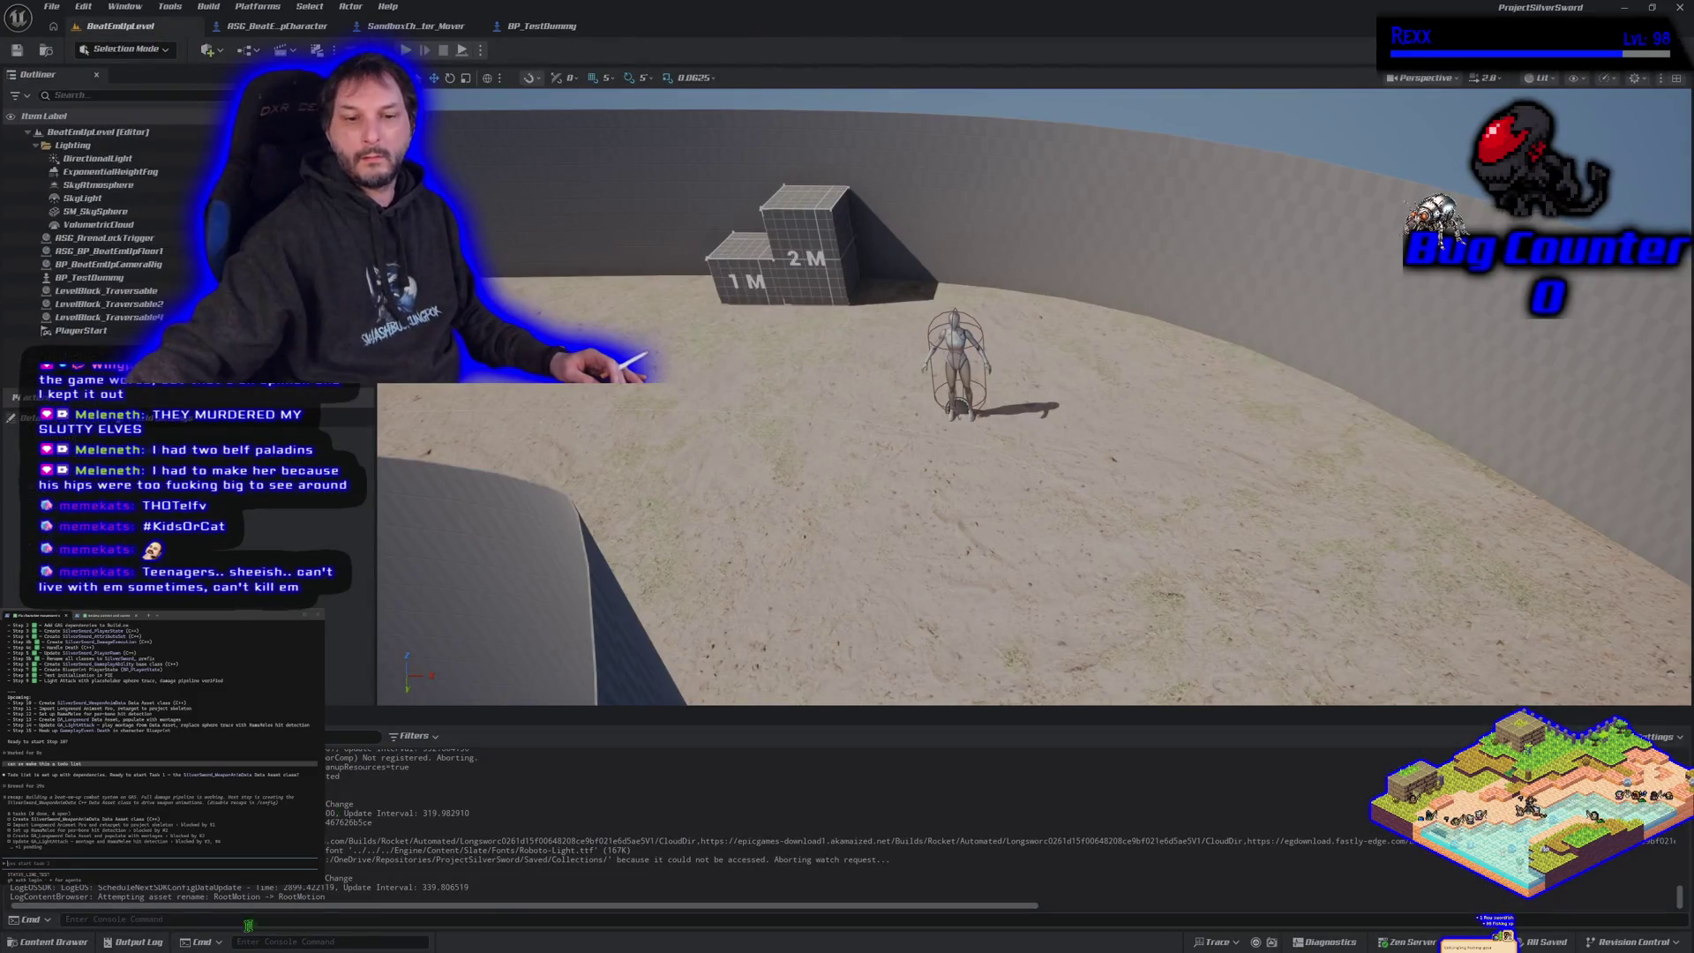
{"action": "left_click", "coordinate": [51, 941]}
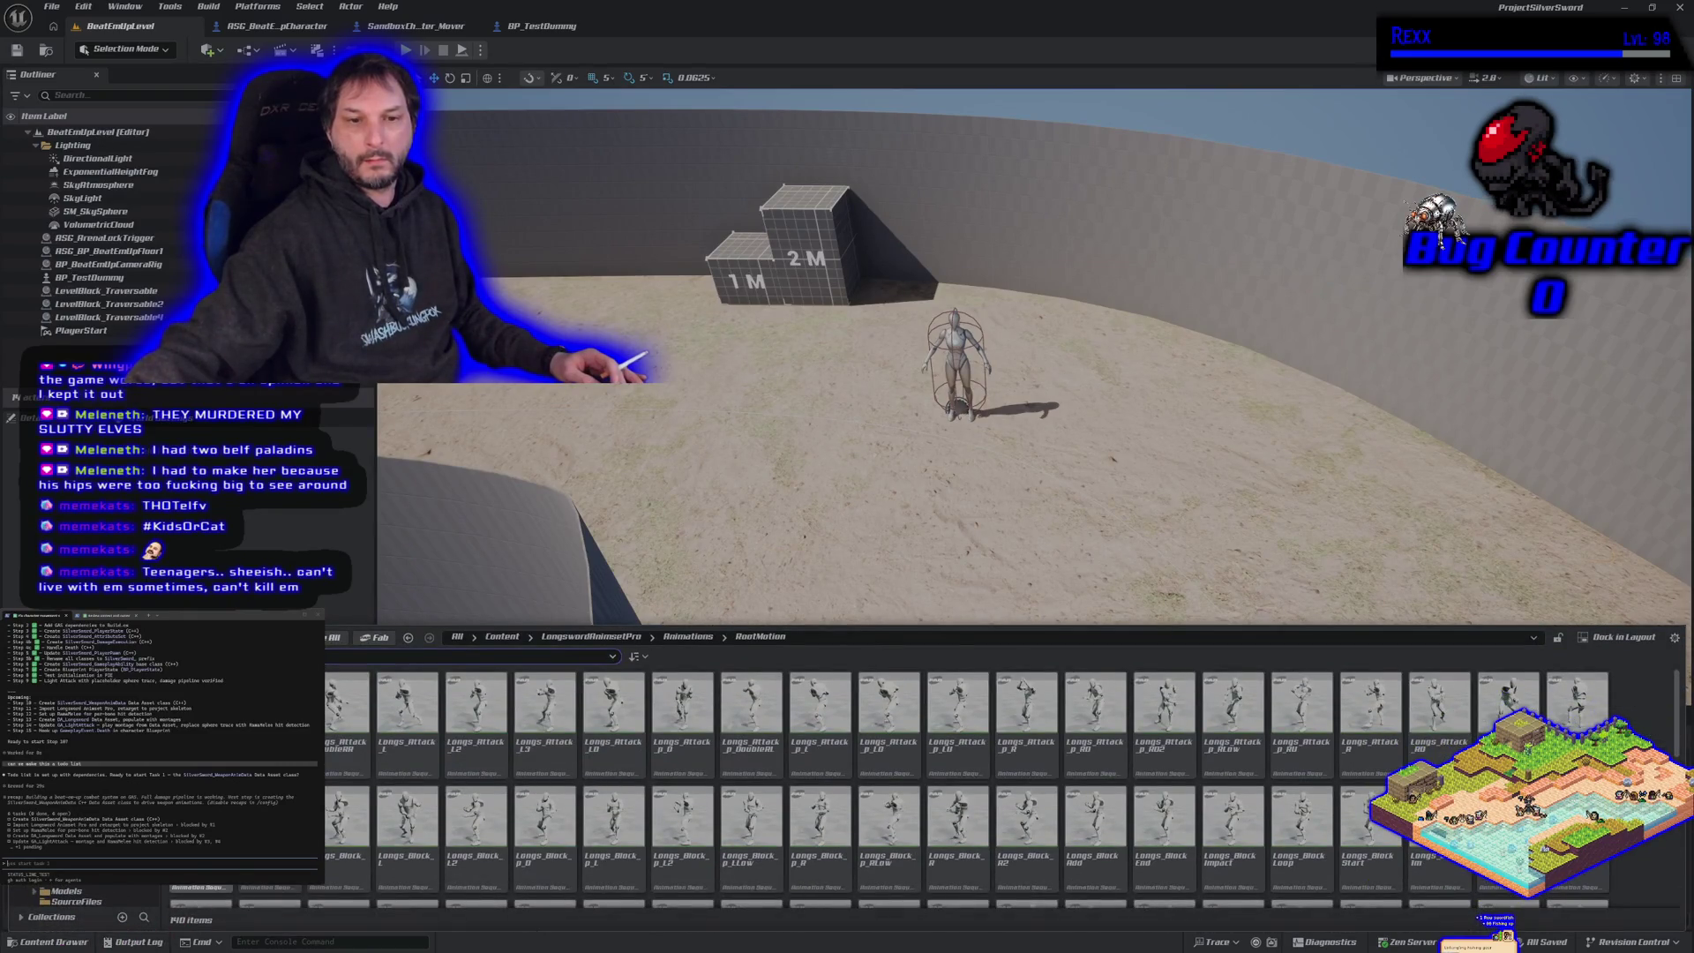
{"action": "double_click", "coordinate": [340, 715]}
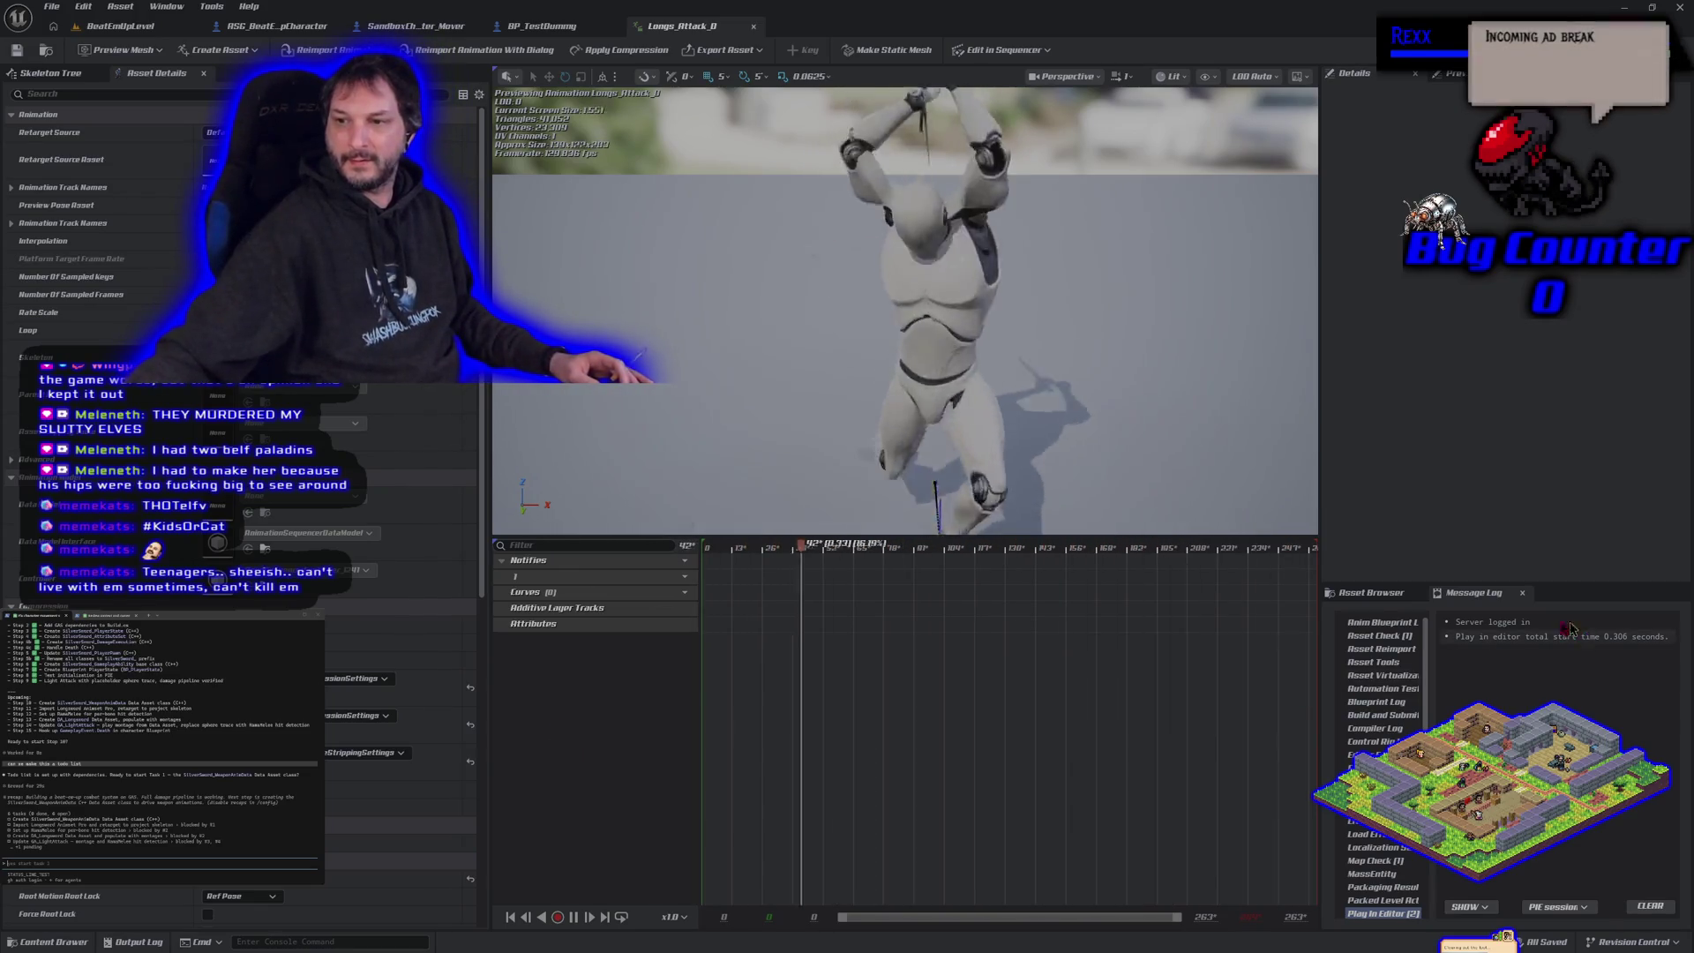
- Show the asset browser listing the Longs_Attack and Longs_Block animations beside the attack preview
{"action": "left_click", "coordinate": [1369, 594]}
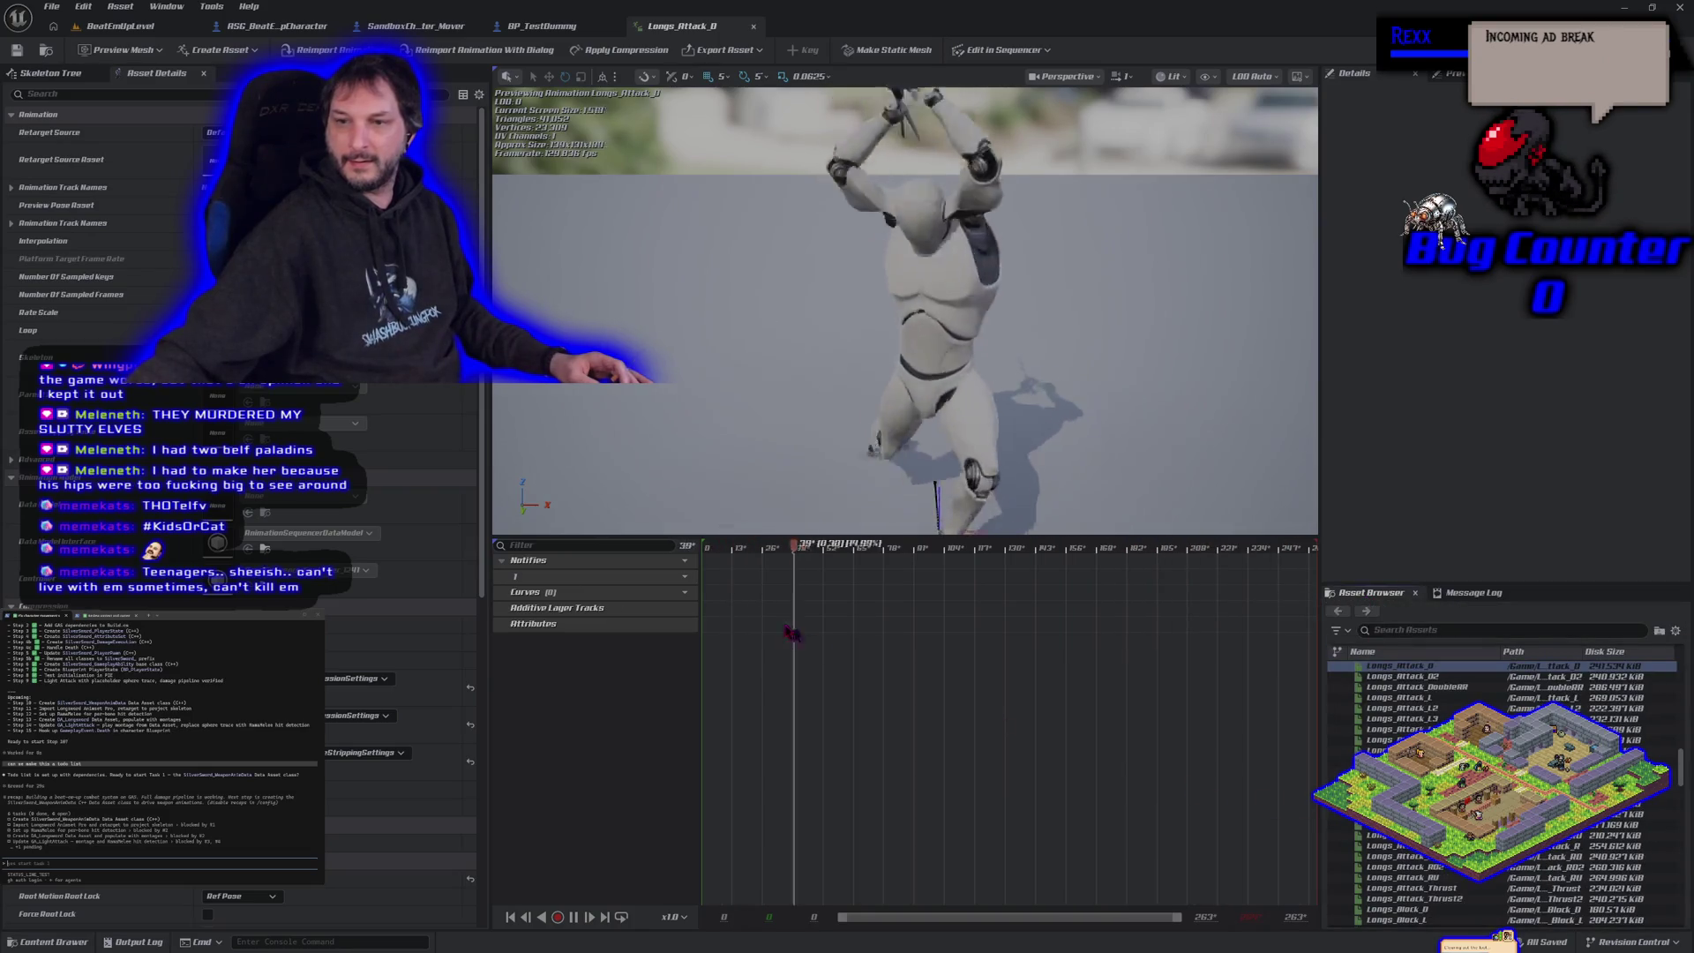
- Zoom out the preview viewport and close the Longs_Attack_D animation editor
{"action": "scroll", "coordinate": [823, 324], "scroll_direction": "down", "scroll_amount": 5}
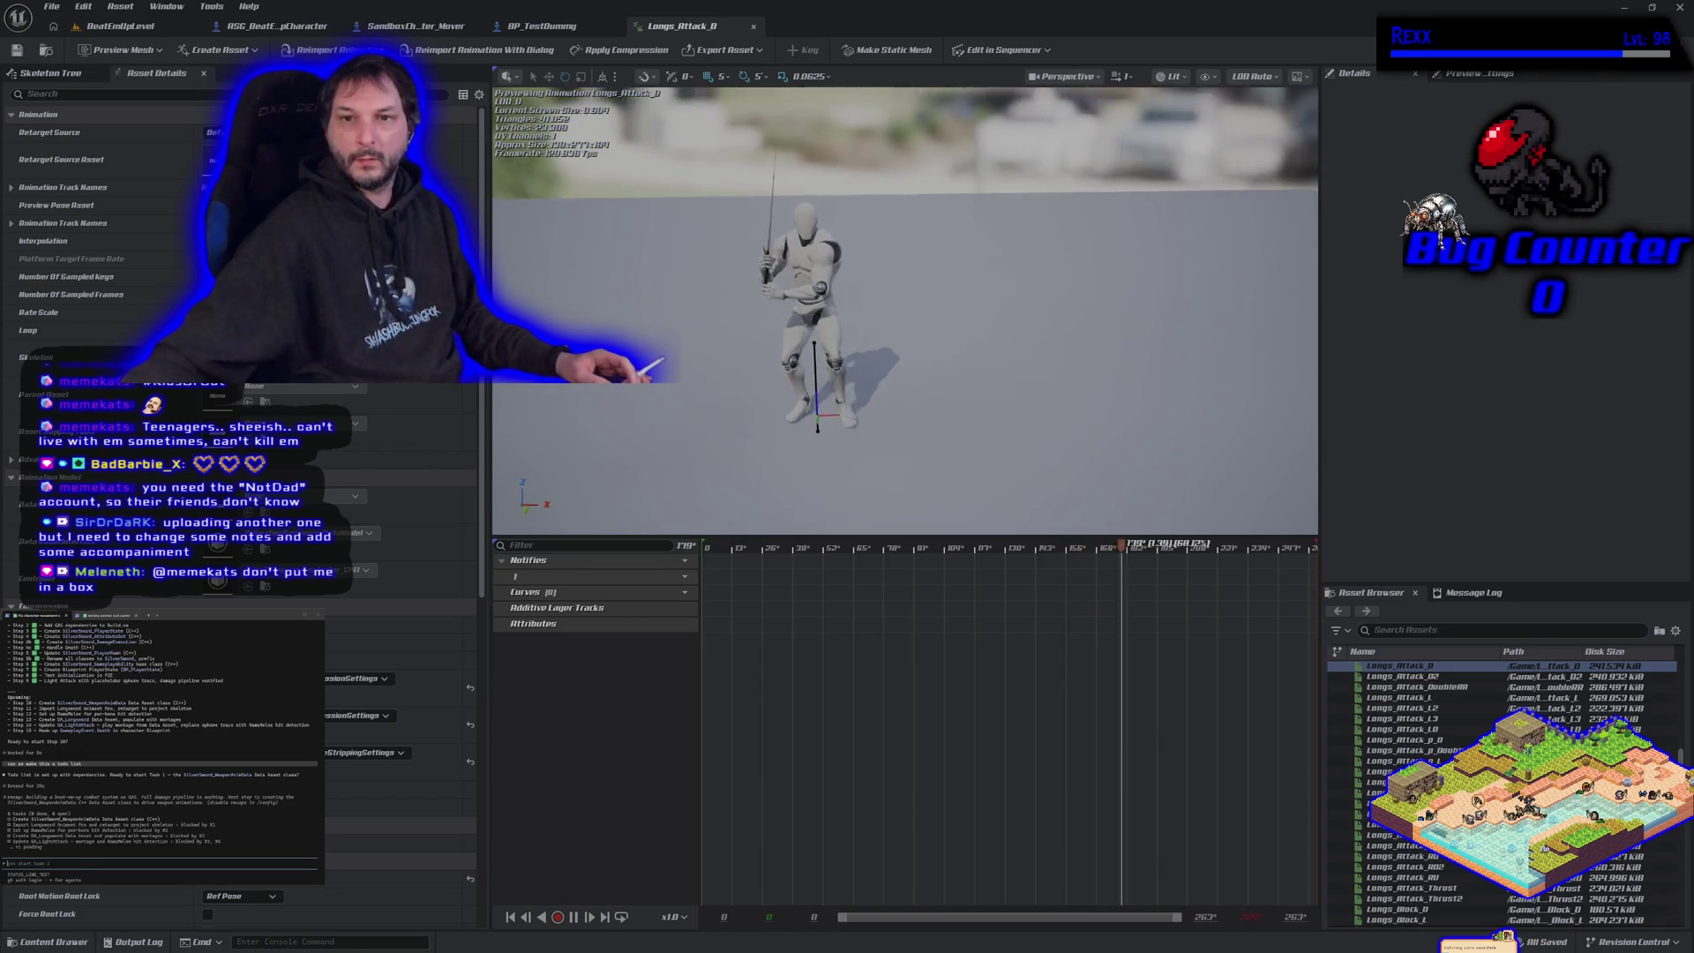
{"action": "middle_click", "coordinate": [684, 27]}
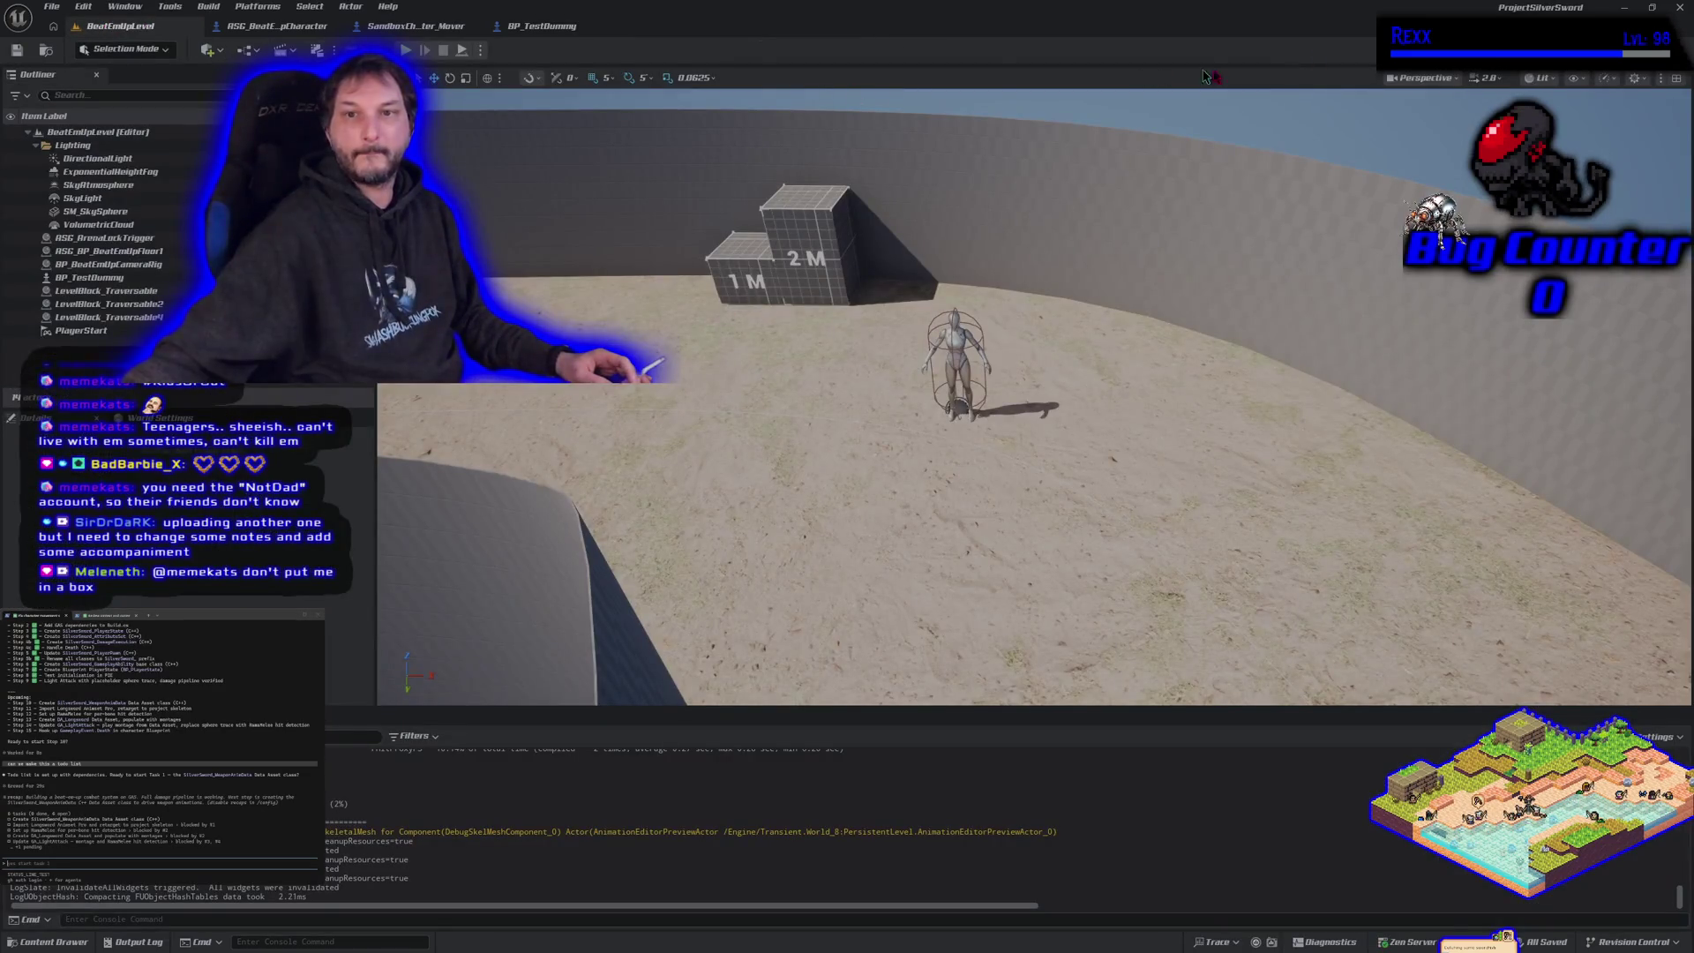
- Close Unreal Editor and bring up GitHub Desktop's list of 447 changed files
{"action": "left_click", "coordinate": [1681, 9]}
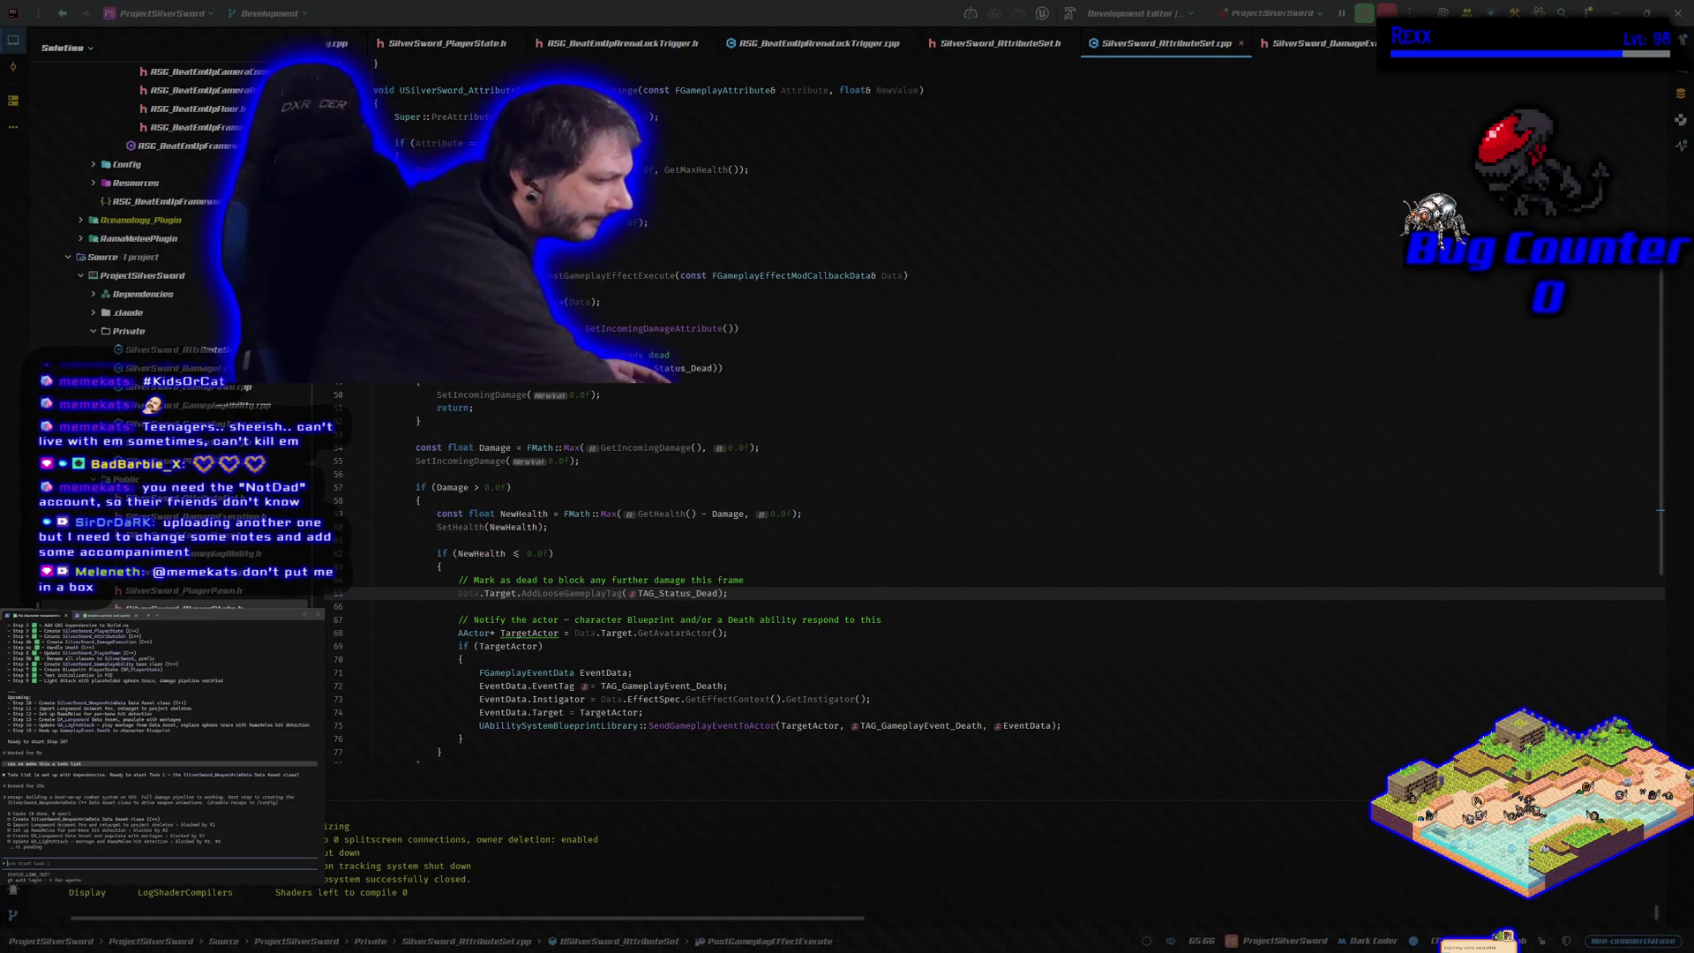
{"action": "key", "text": "alt+Tab"}
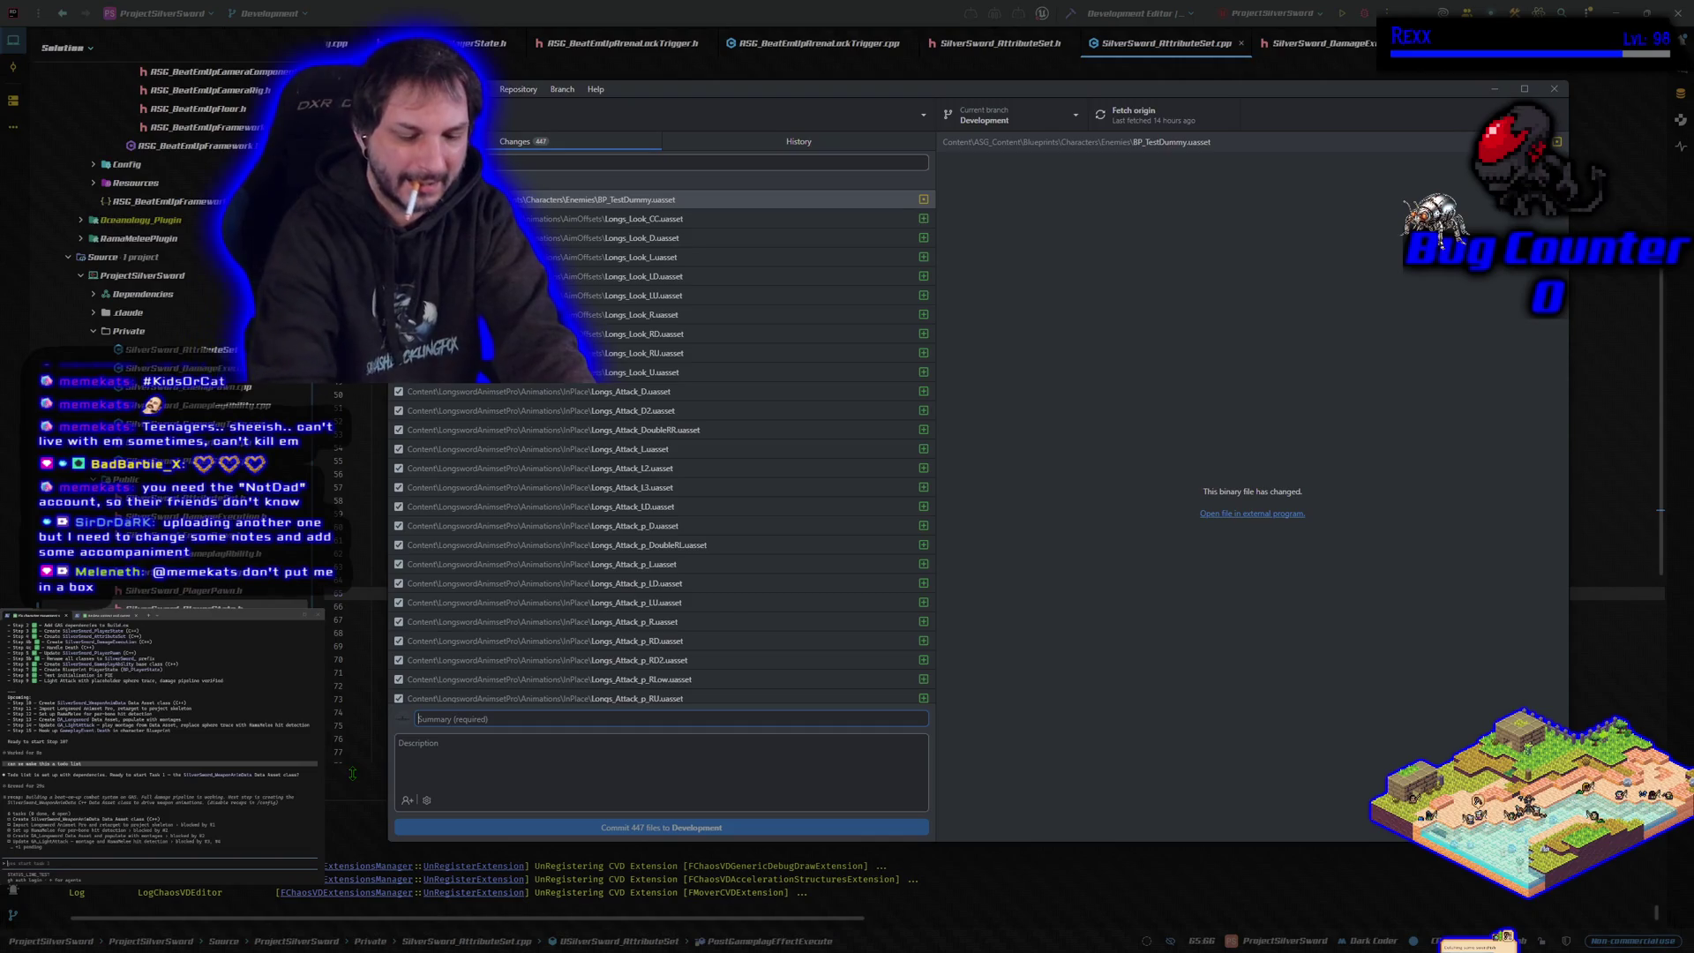
- Enter the summary 'Longsword Animset Pro added to project' and commit the 447 files to Development
{"action": "type", "text": "Longsword Animset Pro added tp"}
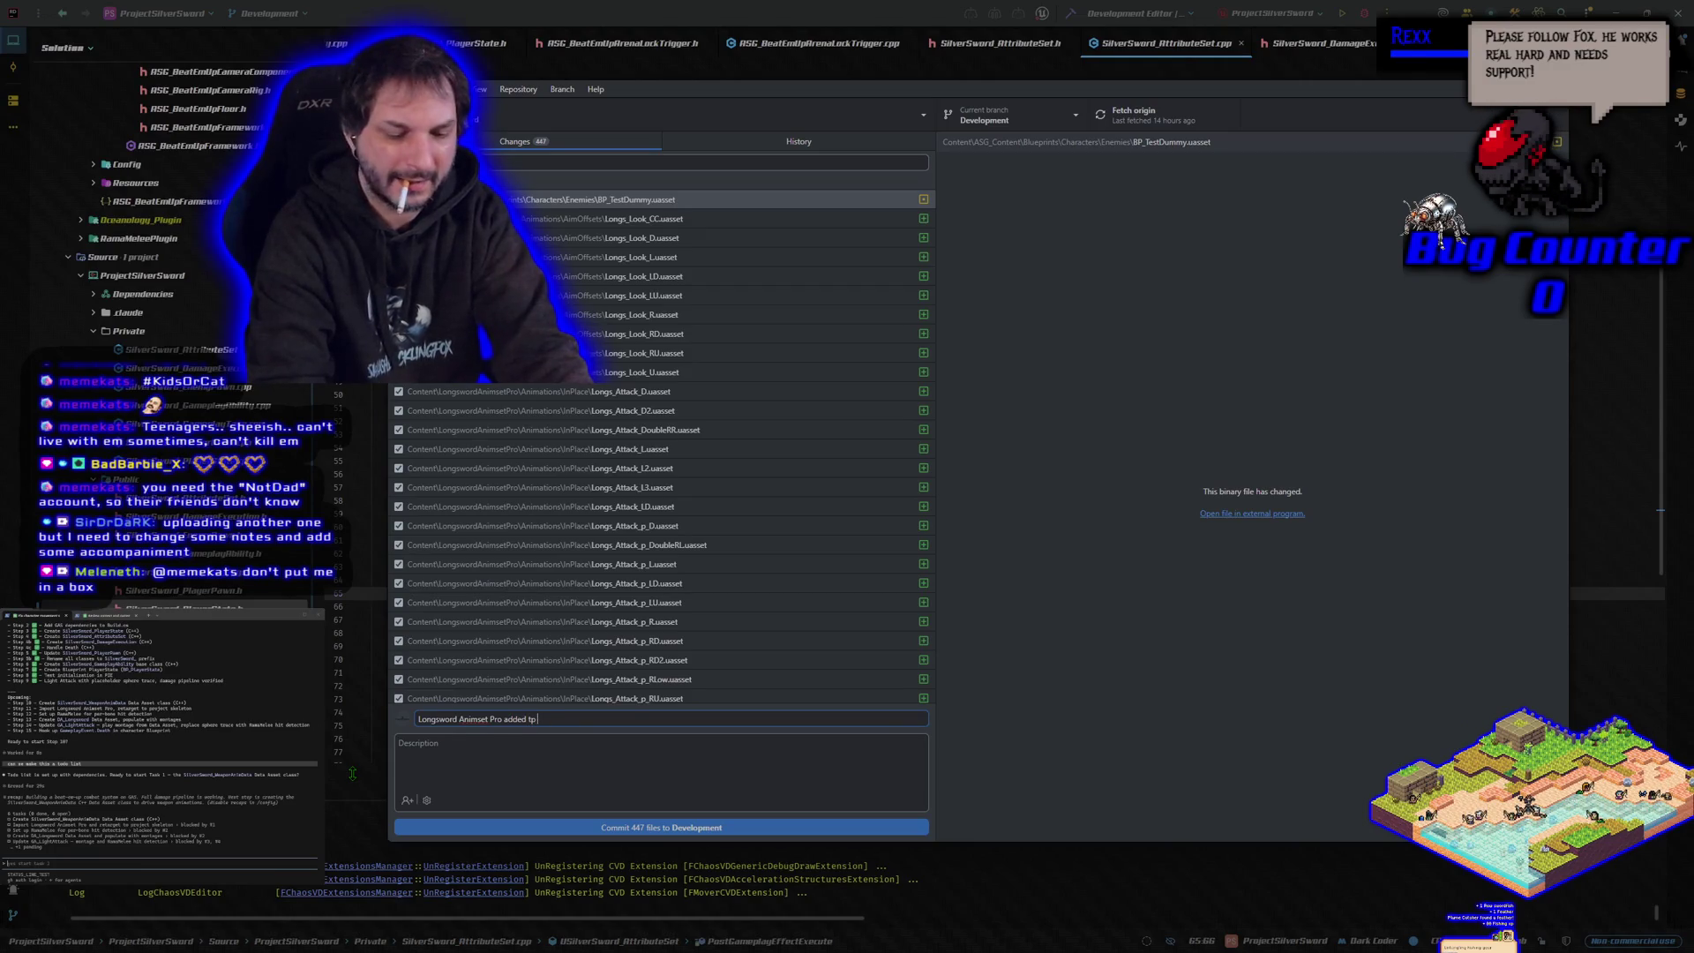
{"action": "type", "text": "o project"}
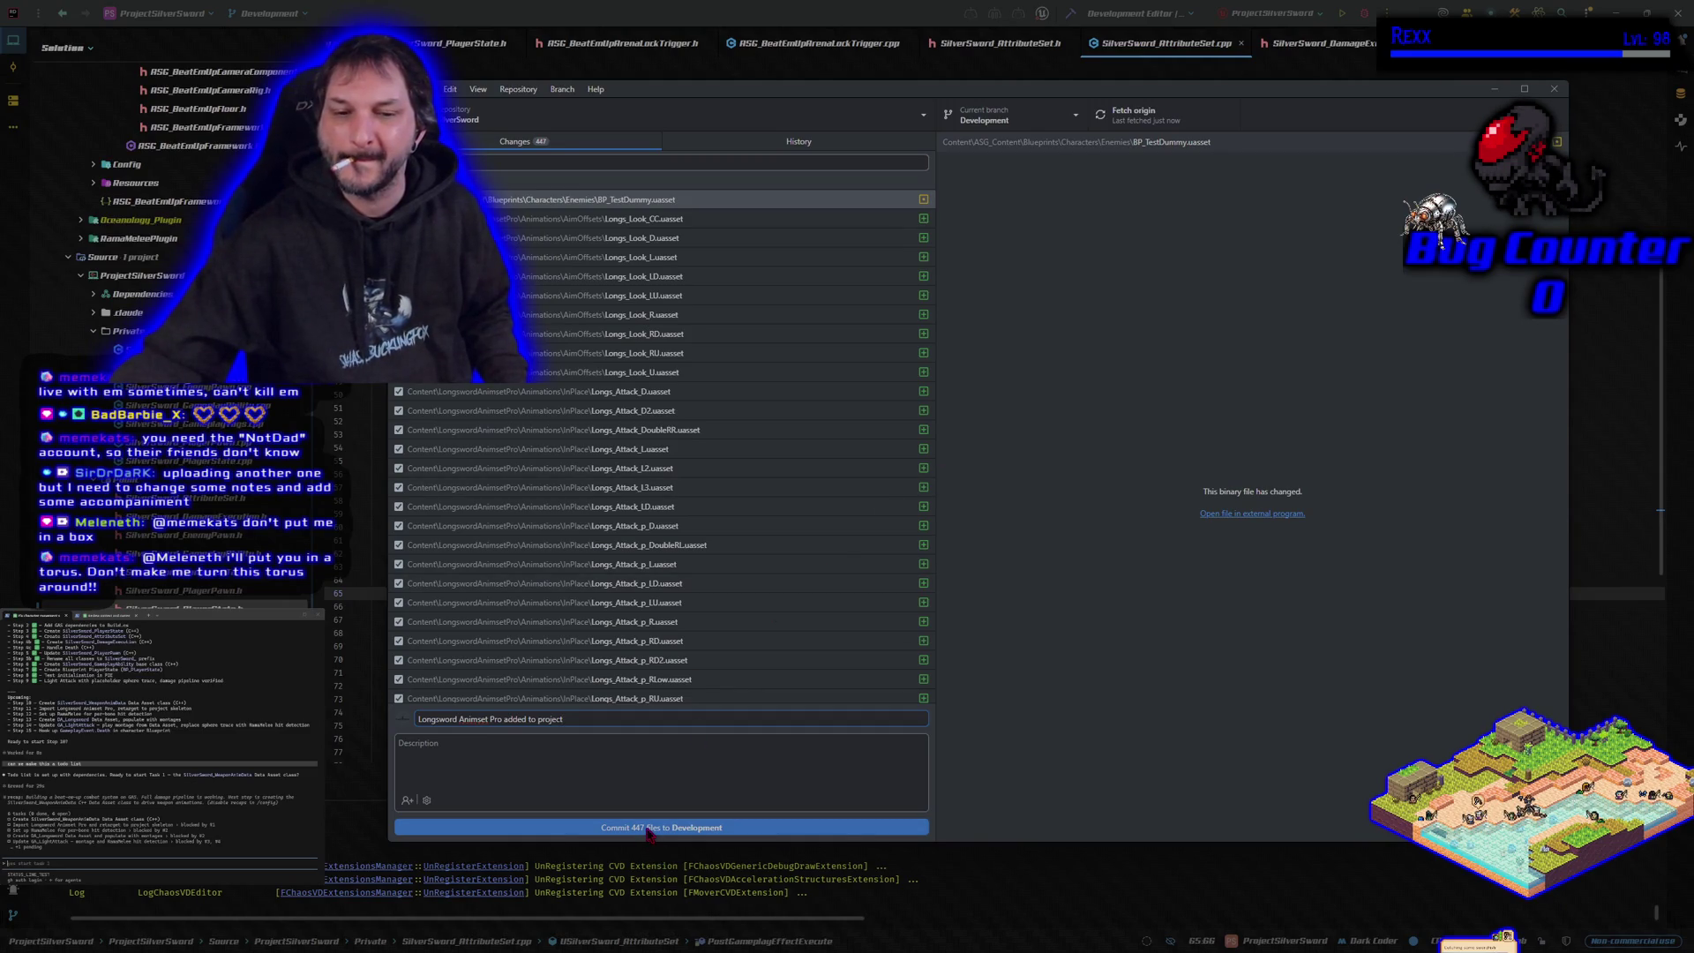
{"action": "left_click", "coordinate": [650, 832]}
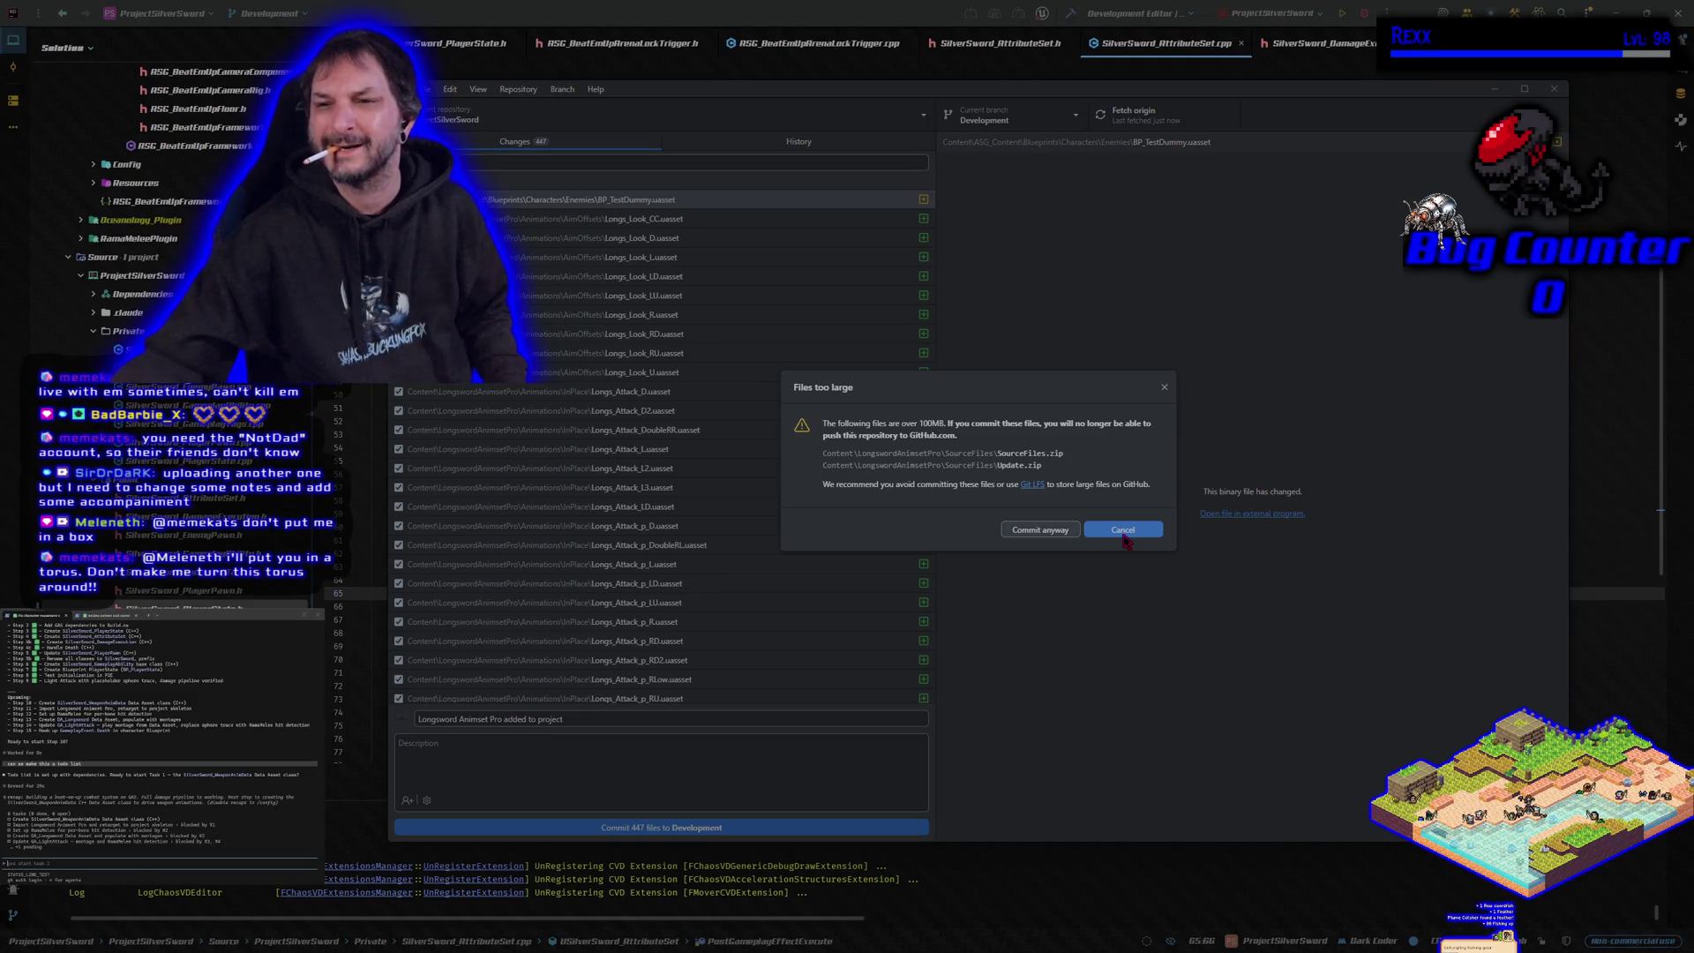
- Cancel the commit in the Files too large dialog
{"action": "left_click", "coordinate": [1124, 531]}
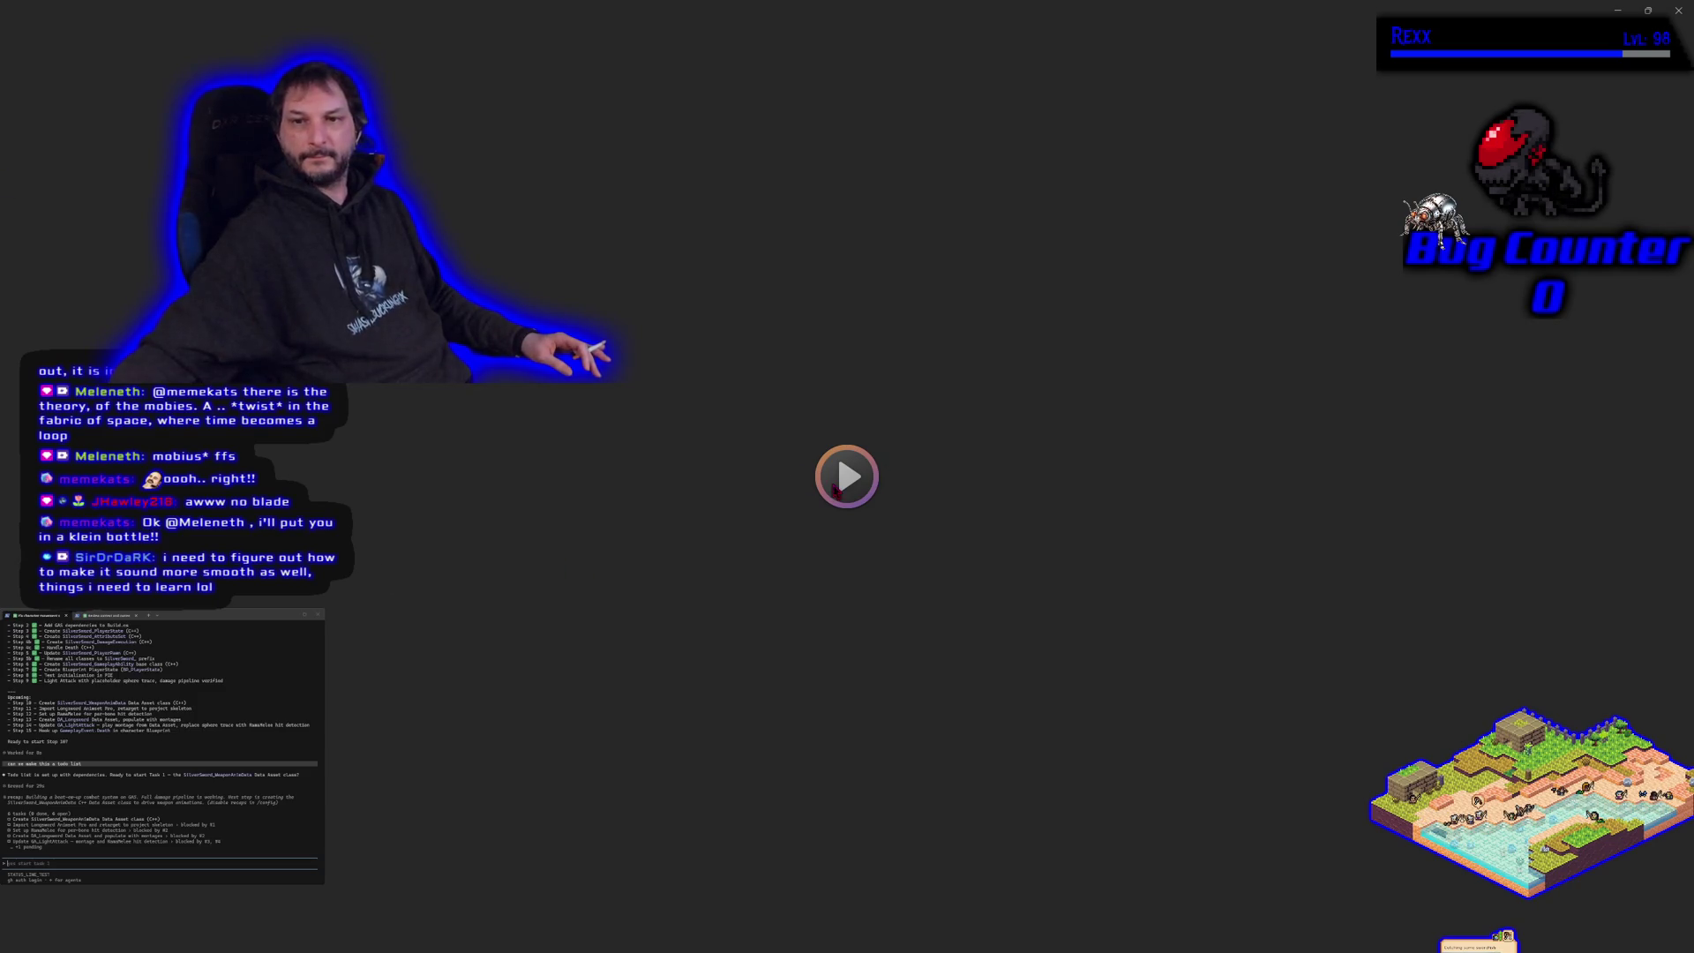
- Play DarkFantasySong2 briefly with a few pauses, close the player, then view the Longs_Look_CC.uasset change
{"action": "left_click", "coordinate": [837, 491]}
{"action": "left_click", "coordinate": [794, 476]}
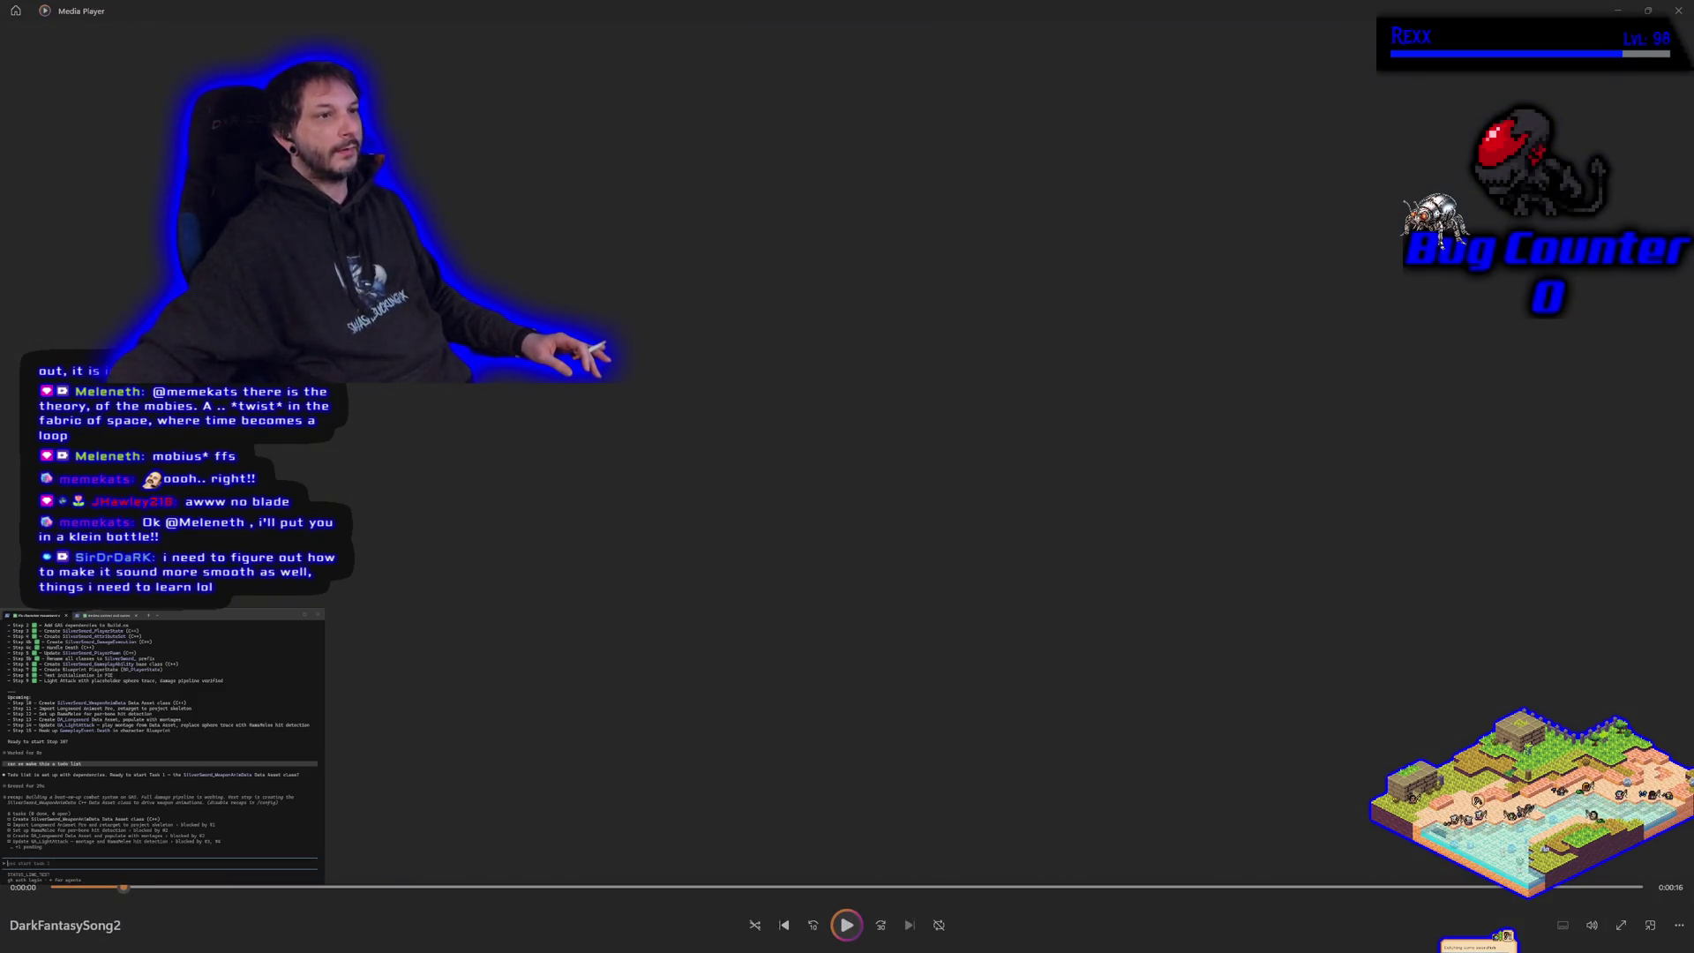
{"action": "key", "text": "space"}
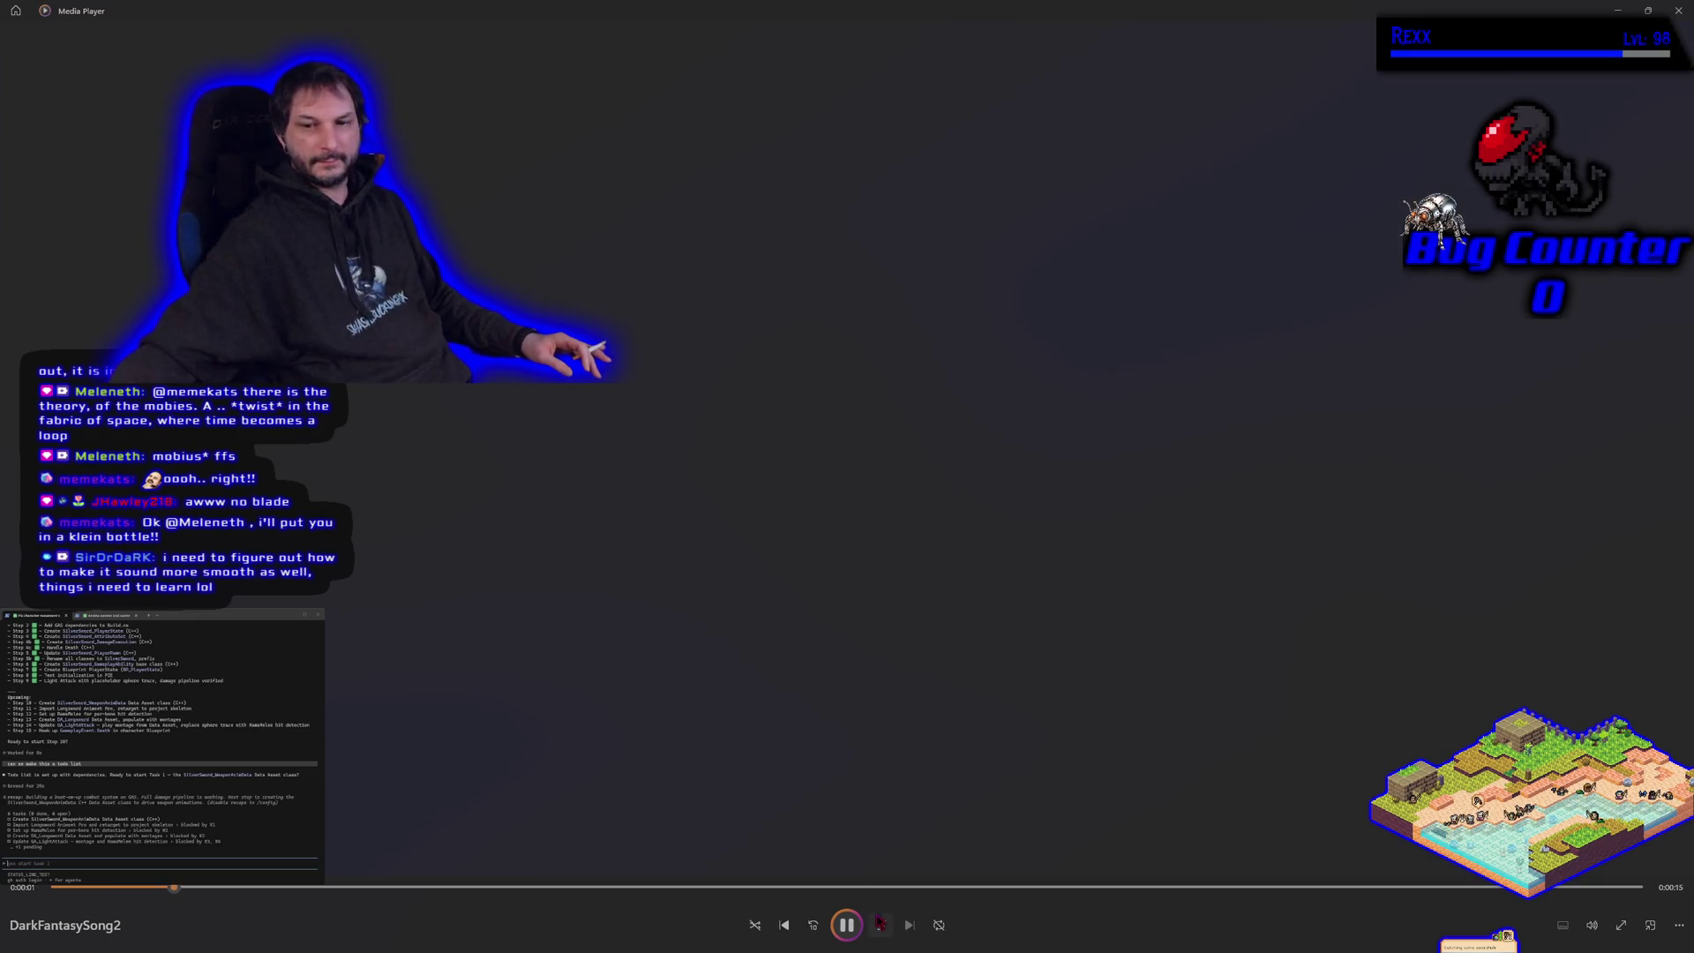
{"action": "left_click", "coordinate": [847, 924]}
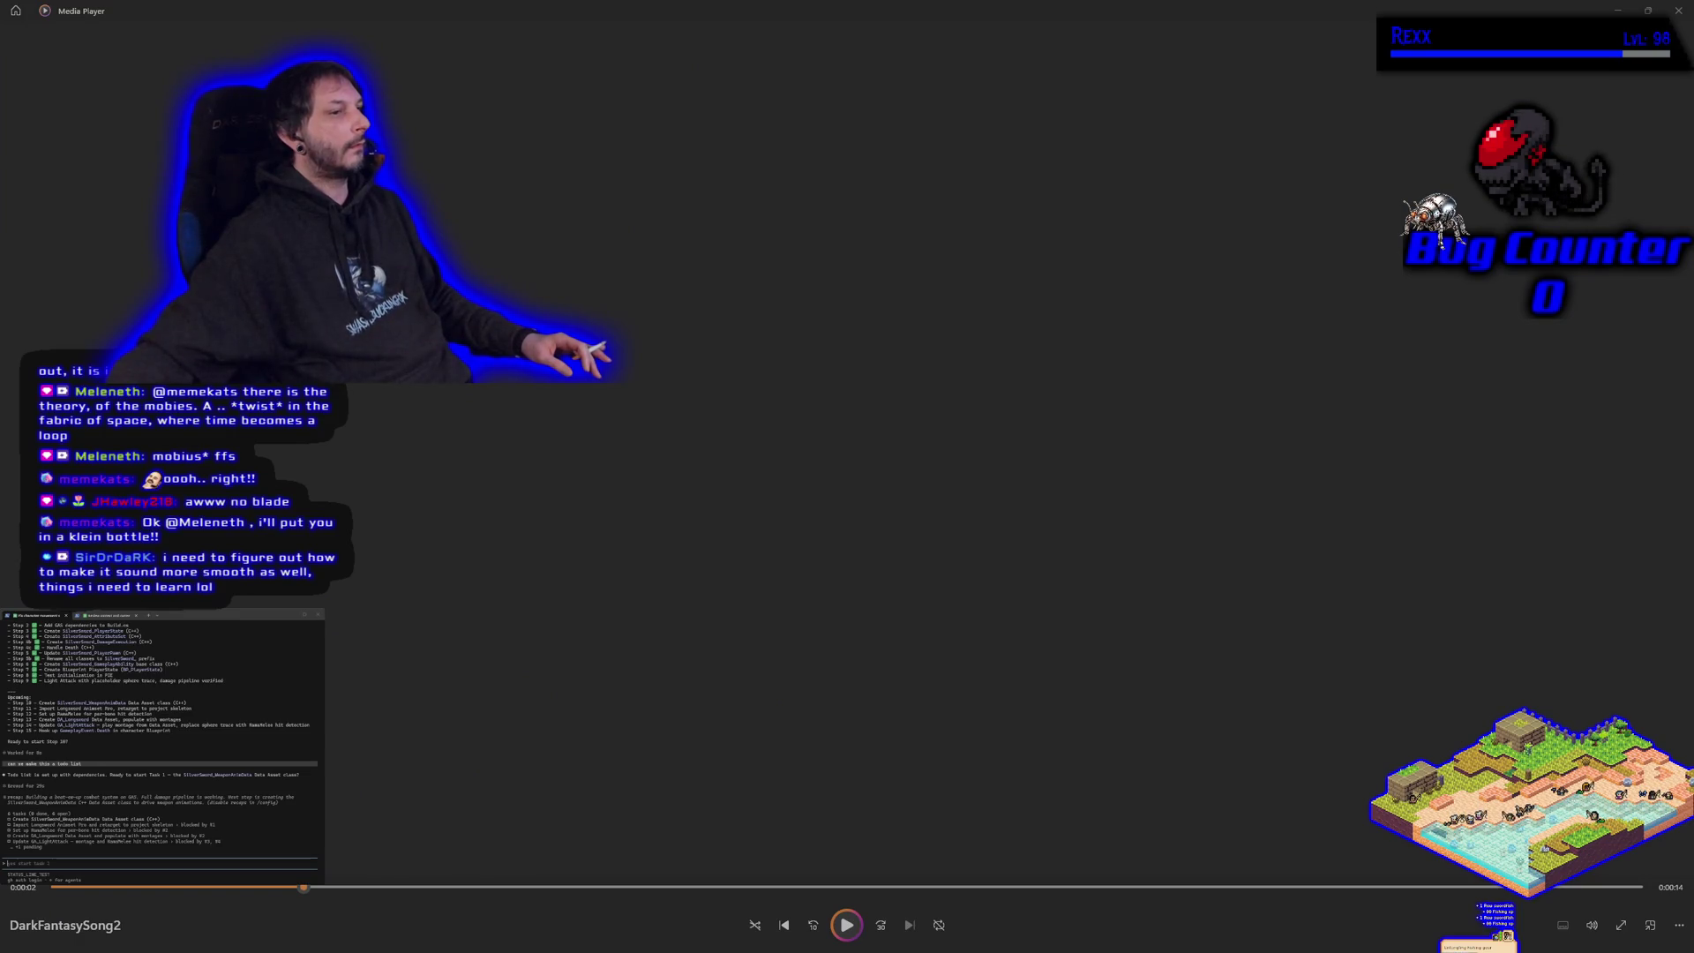
{"action": "key", "text": "space"}
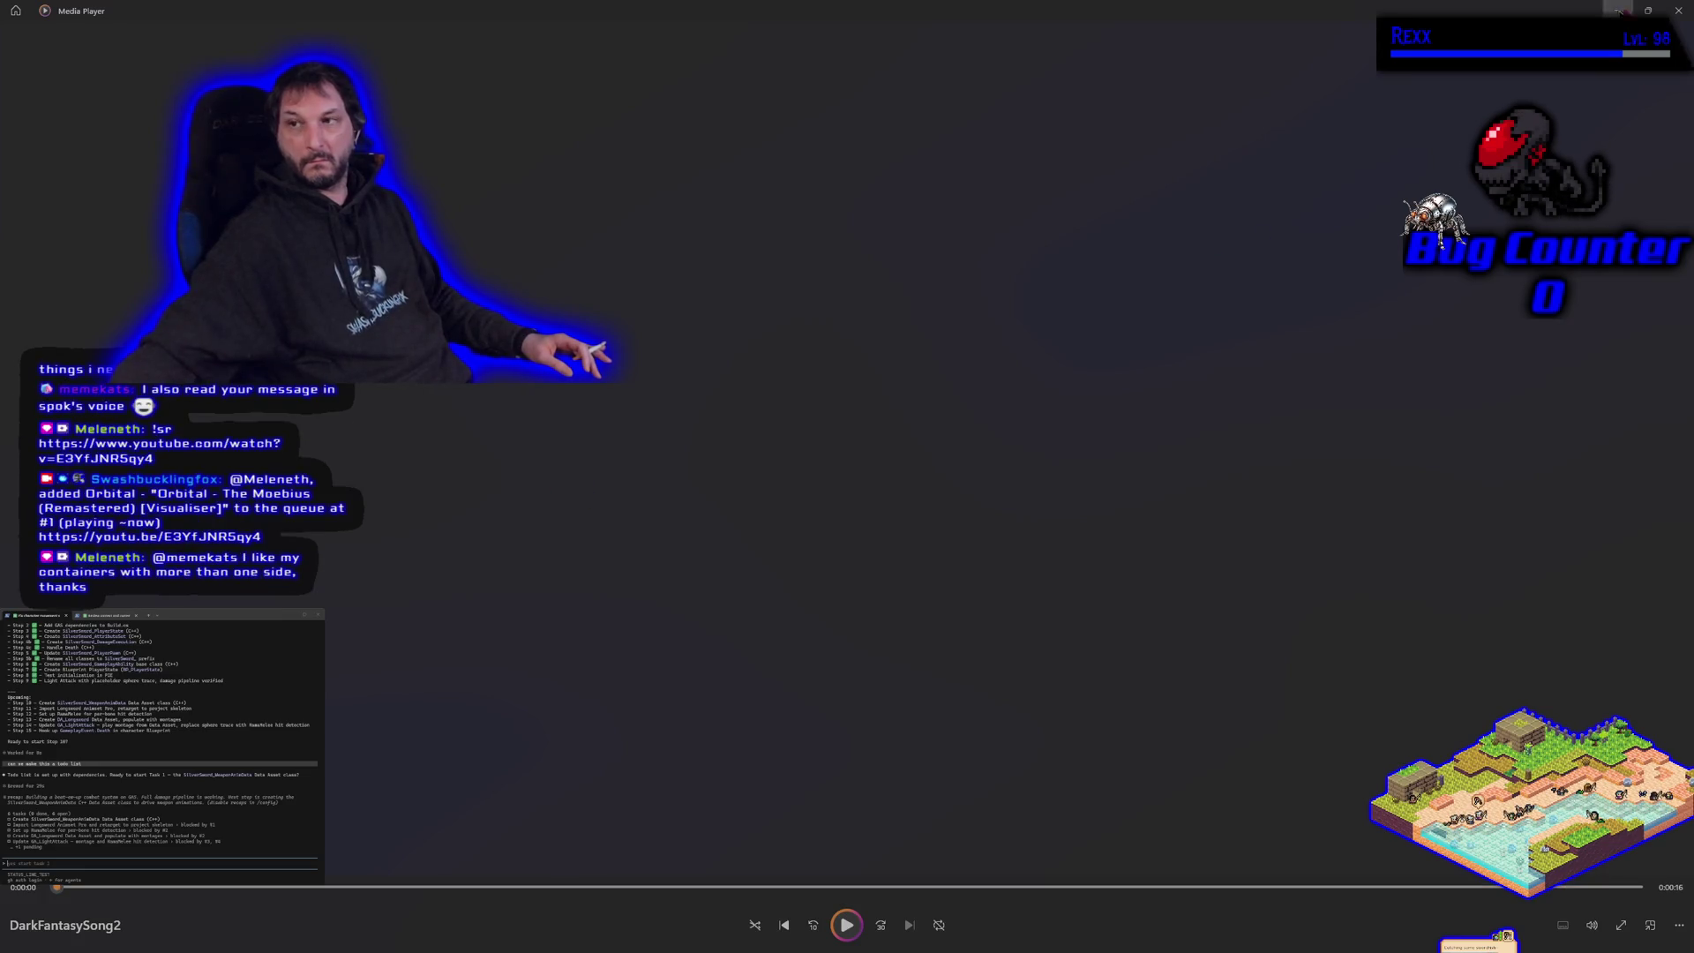
{"action": "left_click", "coordinate": [1676, 11]}
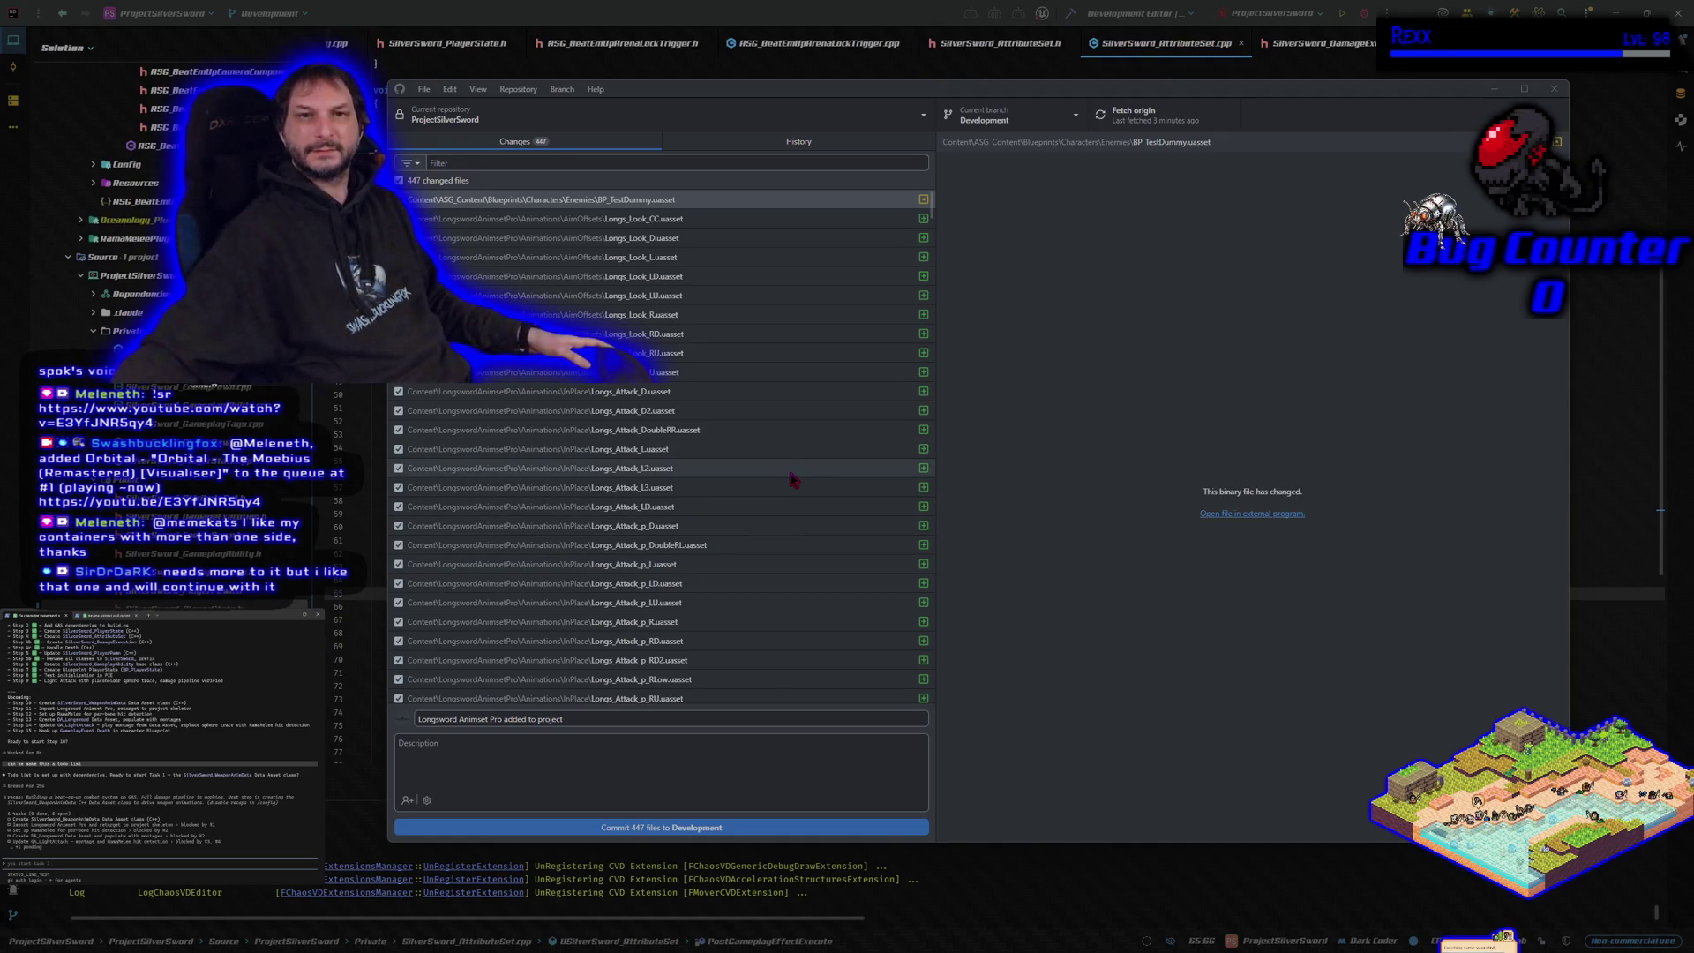
{"action": "left_click", "coordinate": [476, 222]}
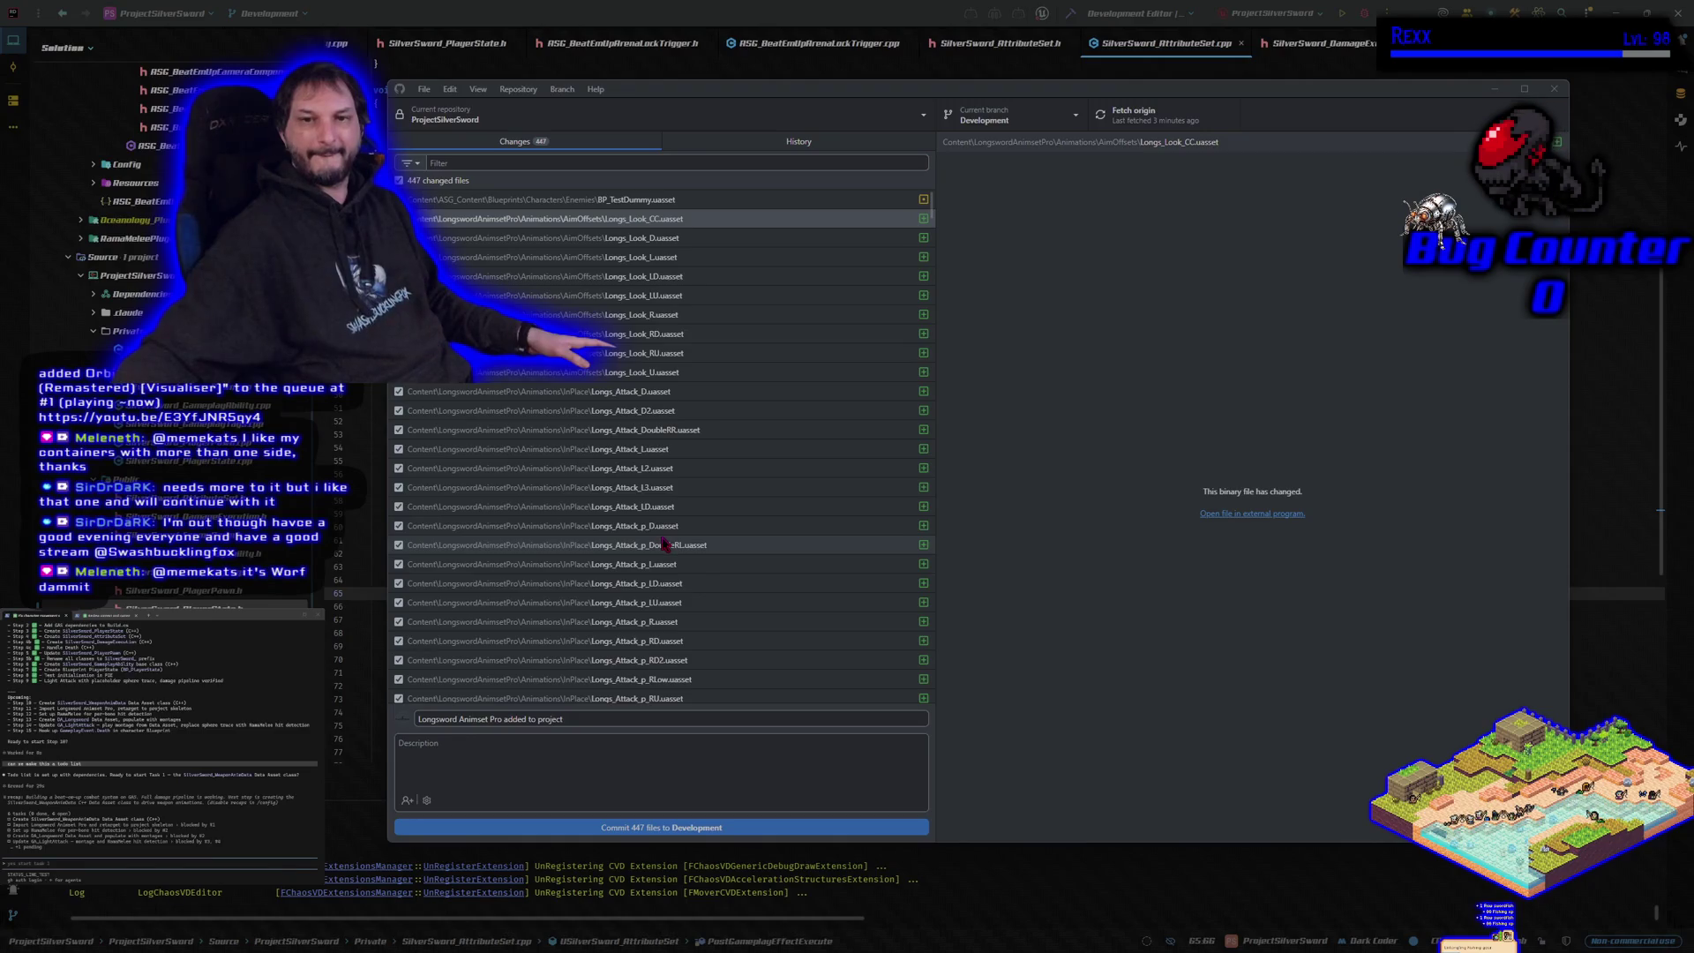
- Retry committing the 447 files to Development, then cancel at the Files too large warning
{"action": "scroll", "coordinate": [663, 542], "scroll_direction": "down", "scroll_amount": 2}
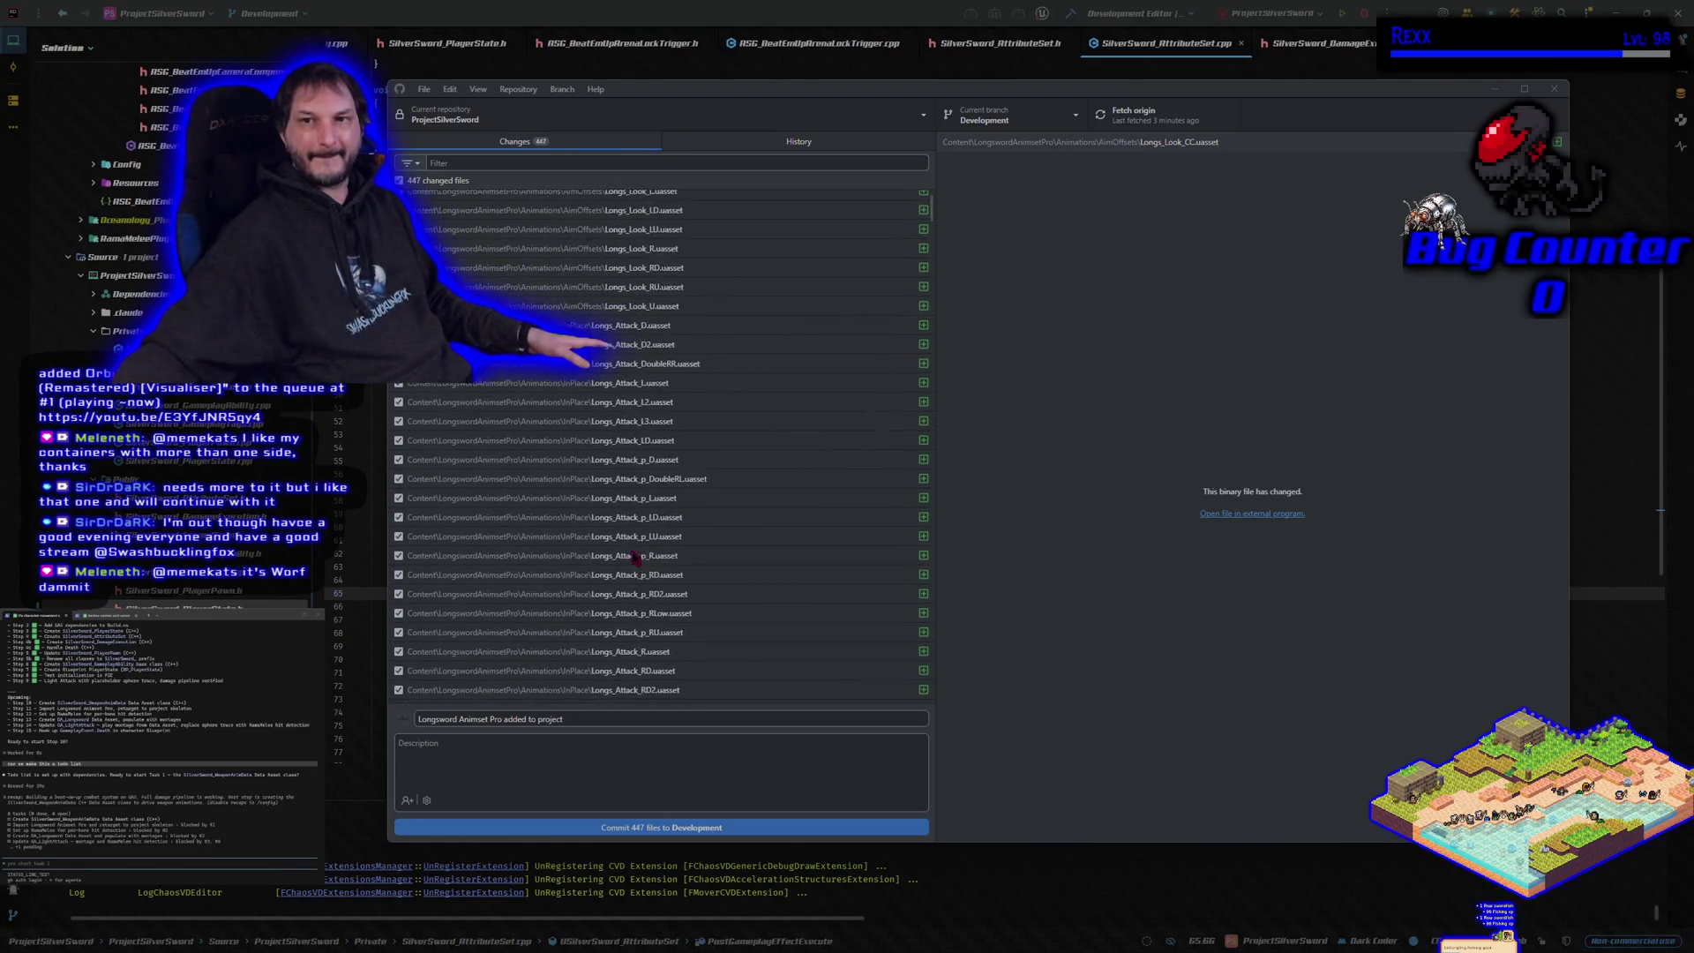
{"action": "scroll", "coordinate": [632, 556], "scroll_direction": "up", "scroll_amount": 2}
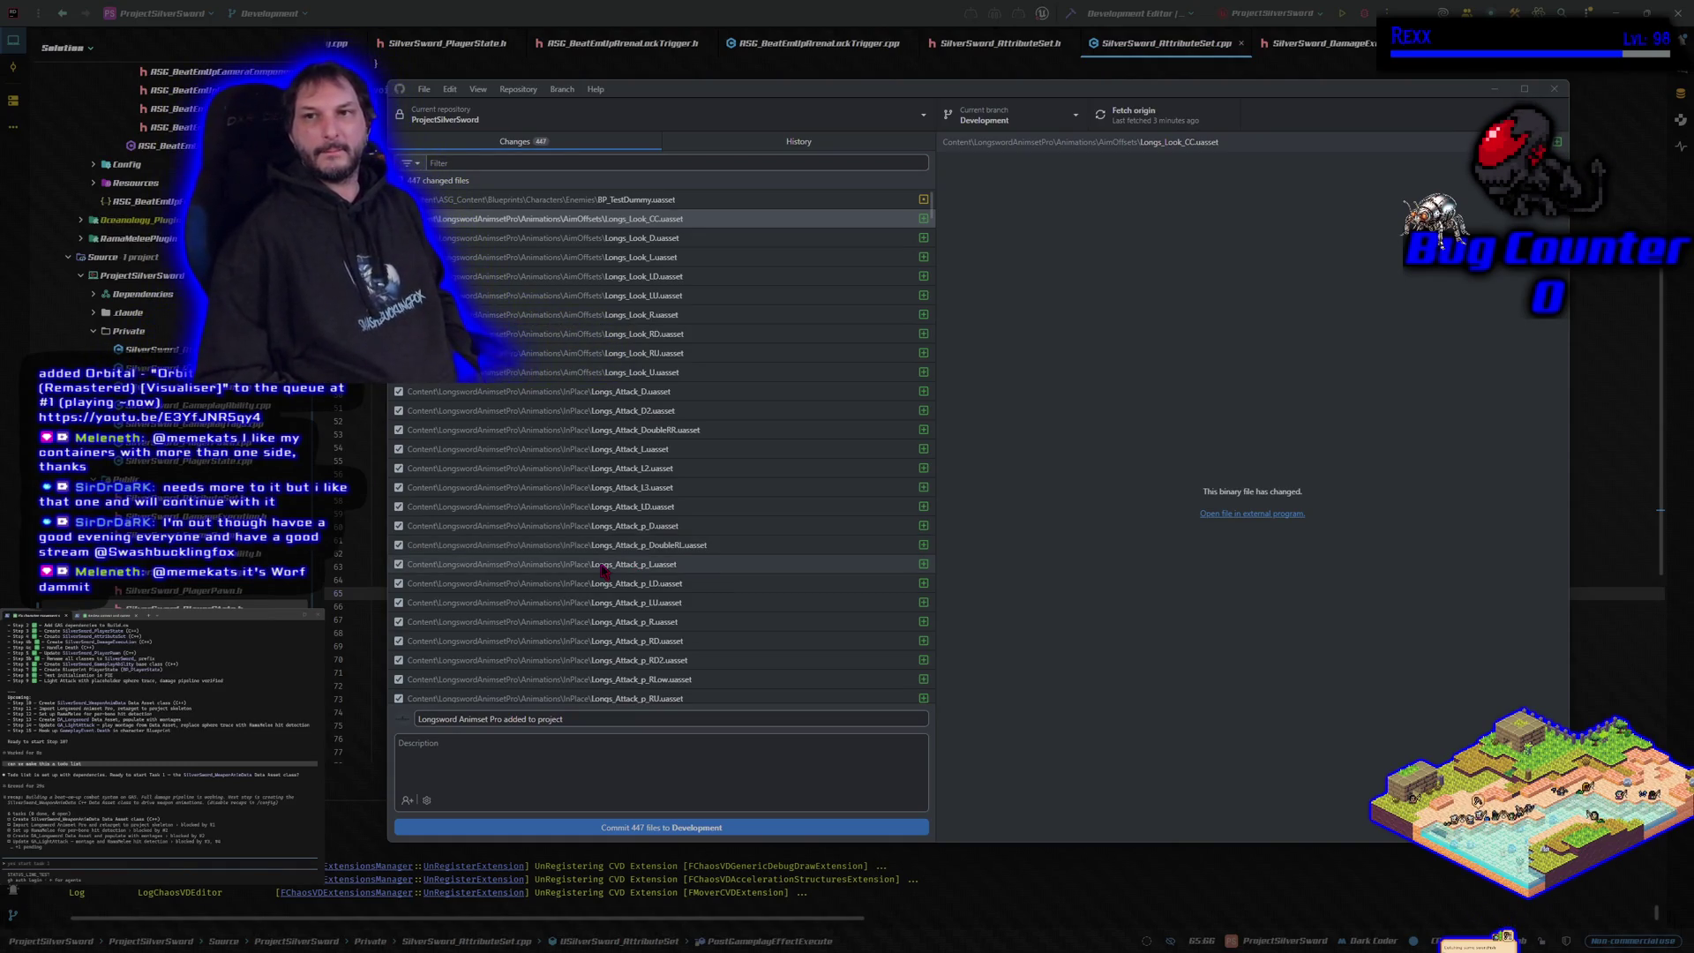
{"action": "left_click", "coordinate": [668, 831]}
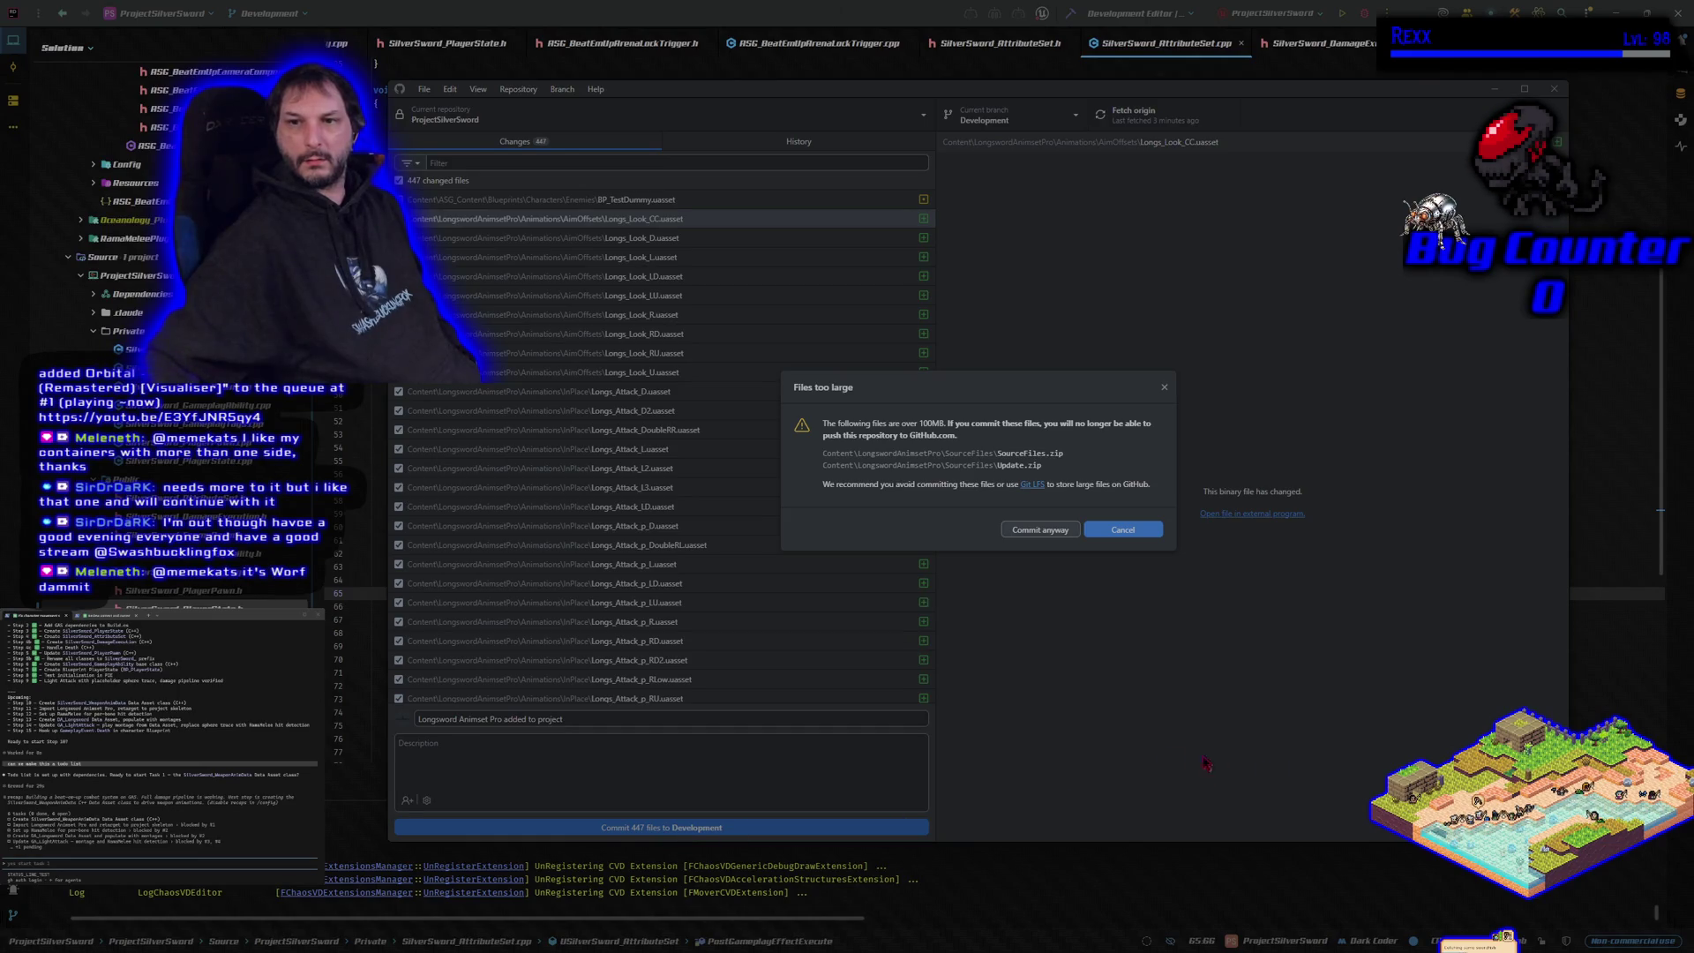
{"action": "left_click", "coordinate": [1130, 532]}
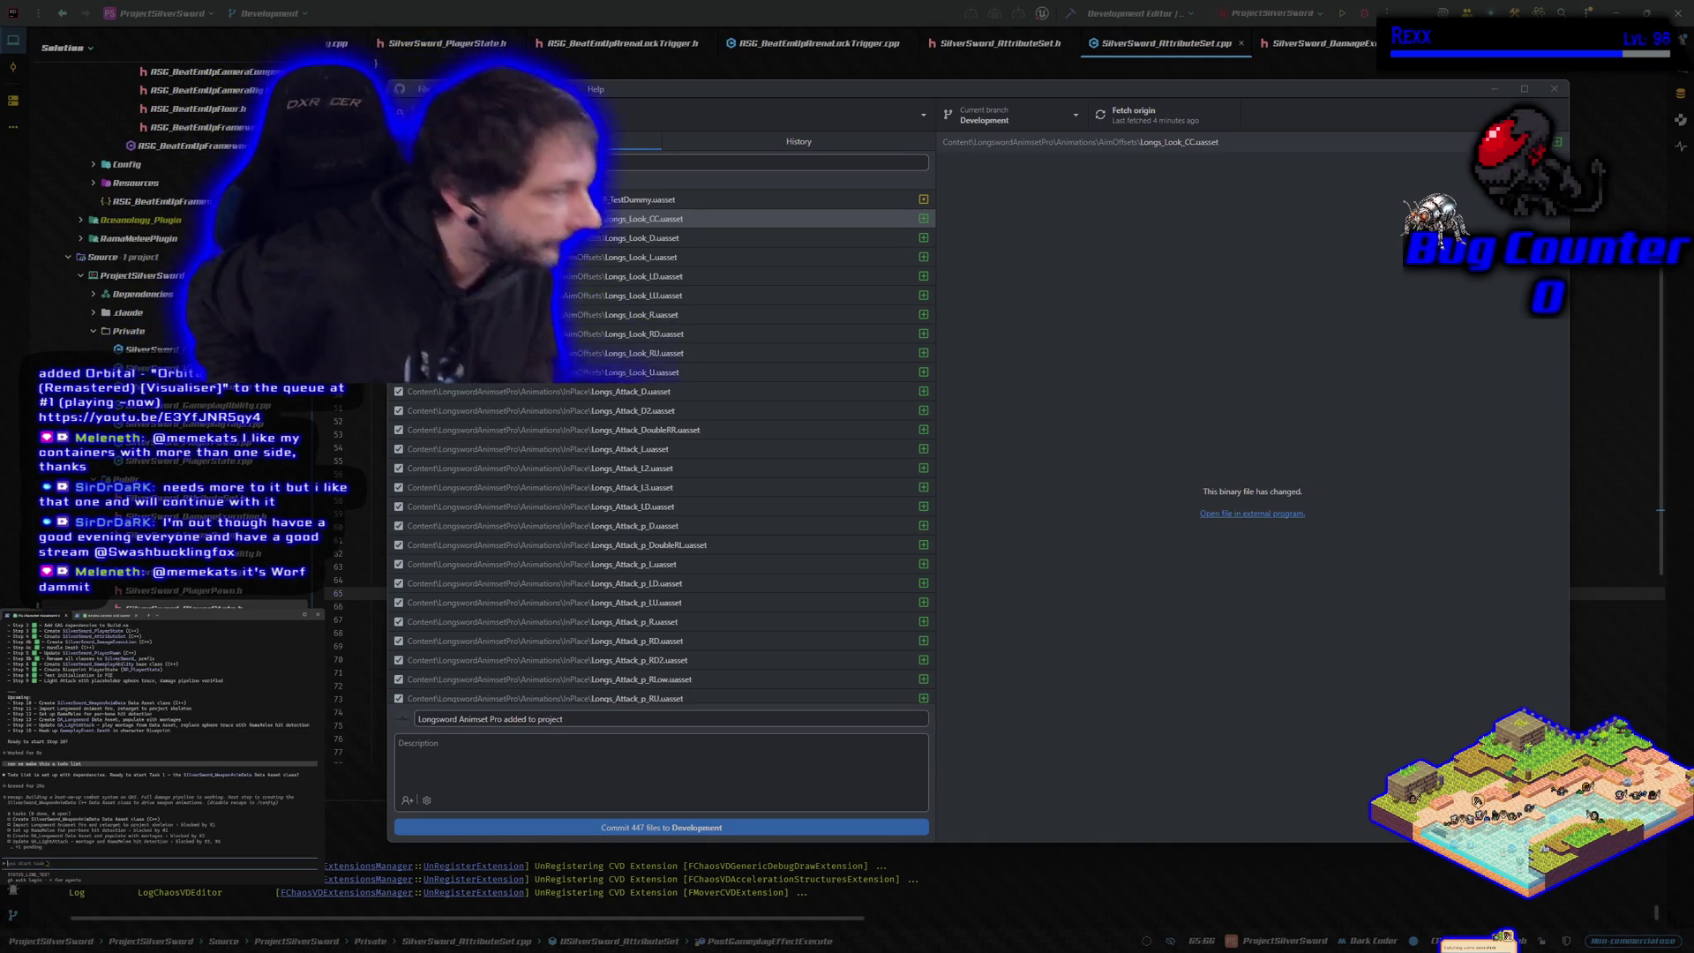
- Type the note 'i cannot commit the anim pack because it has 3 files that are too big'
{"action": "type", "text": "i c"}
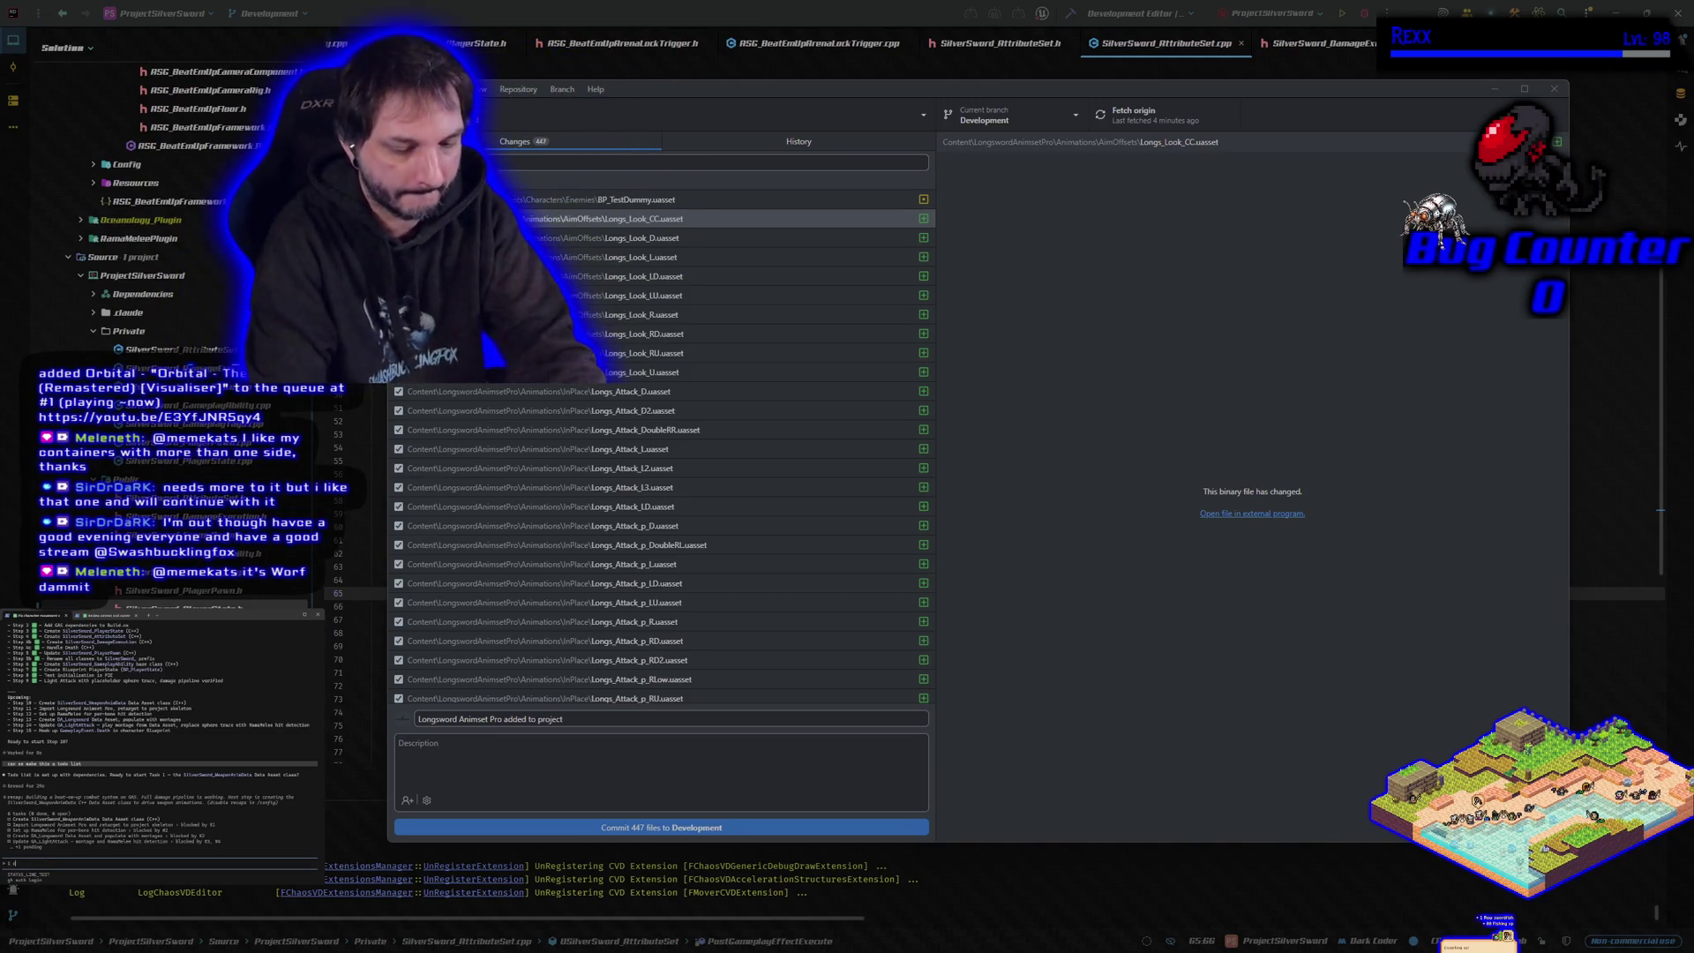
{"action": "type", "text": "annot commit the"}
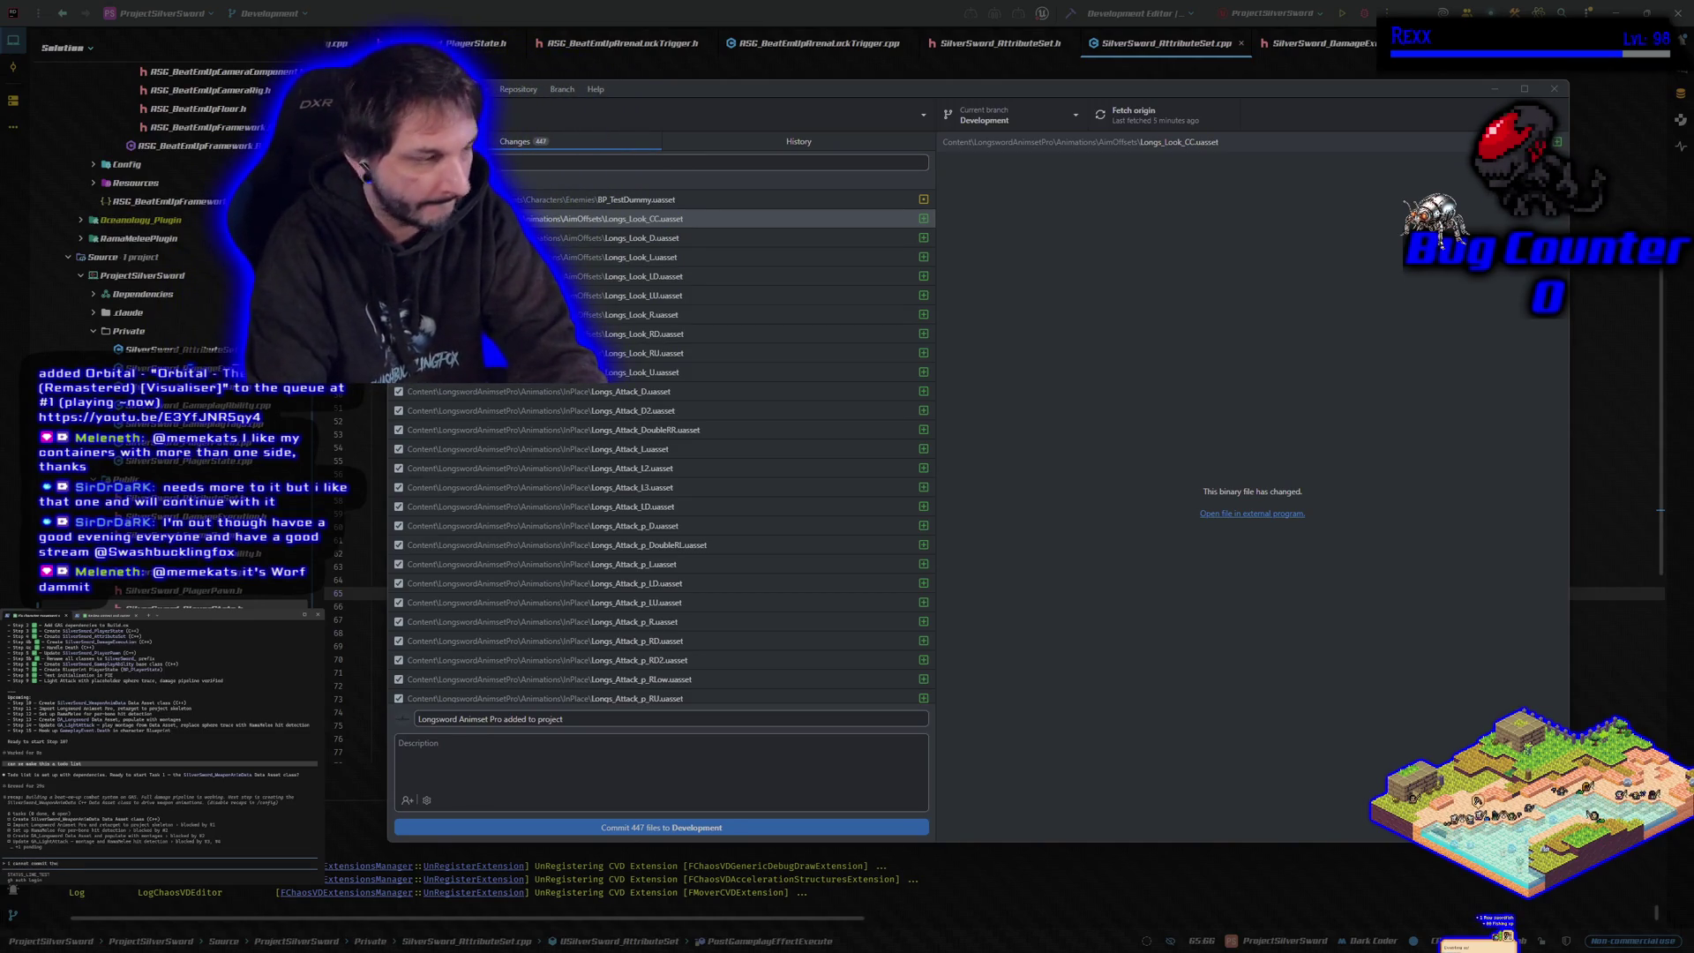
{"action": "type", "text": " anim pa"}
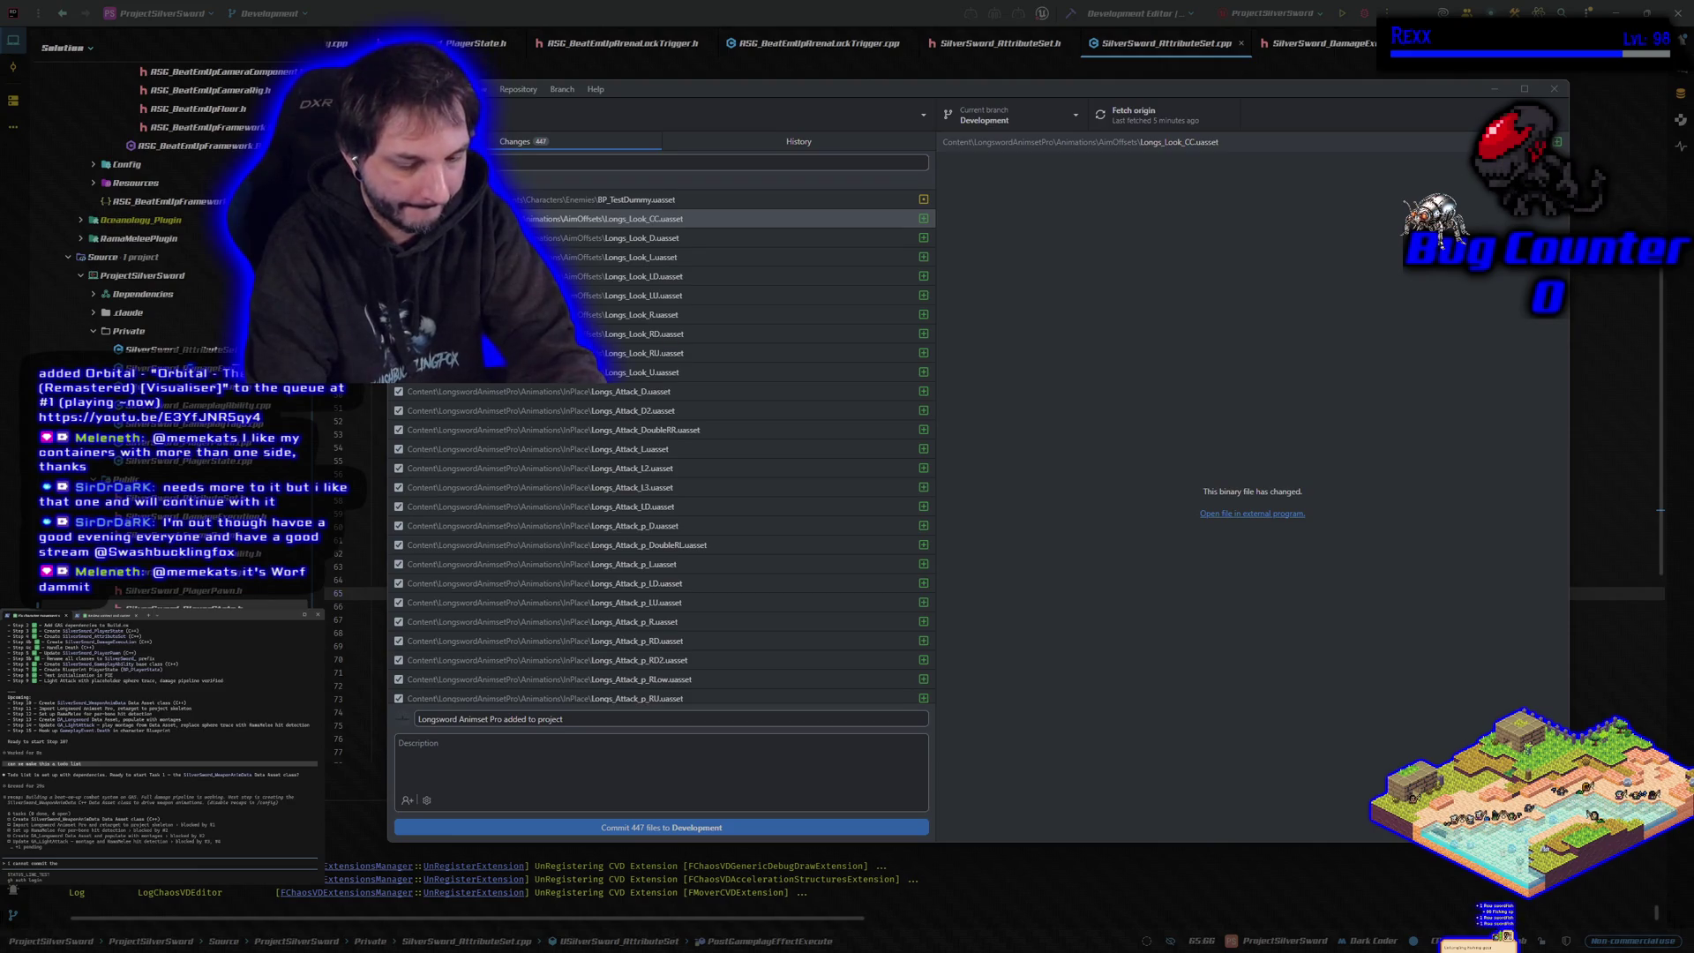
{"action": "type", "text": "ck because it has 3"}
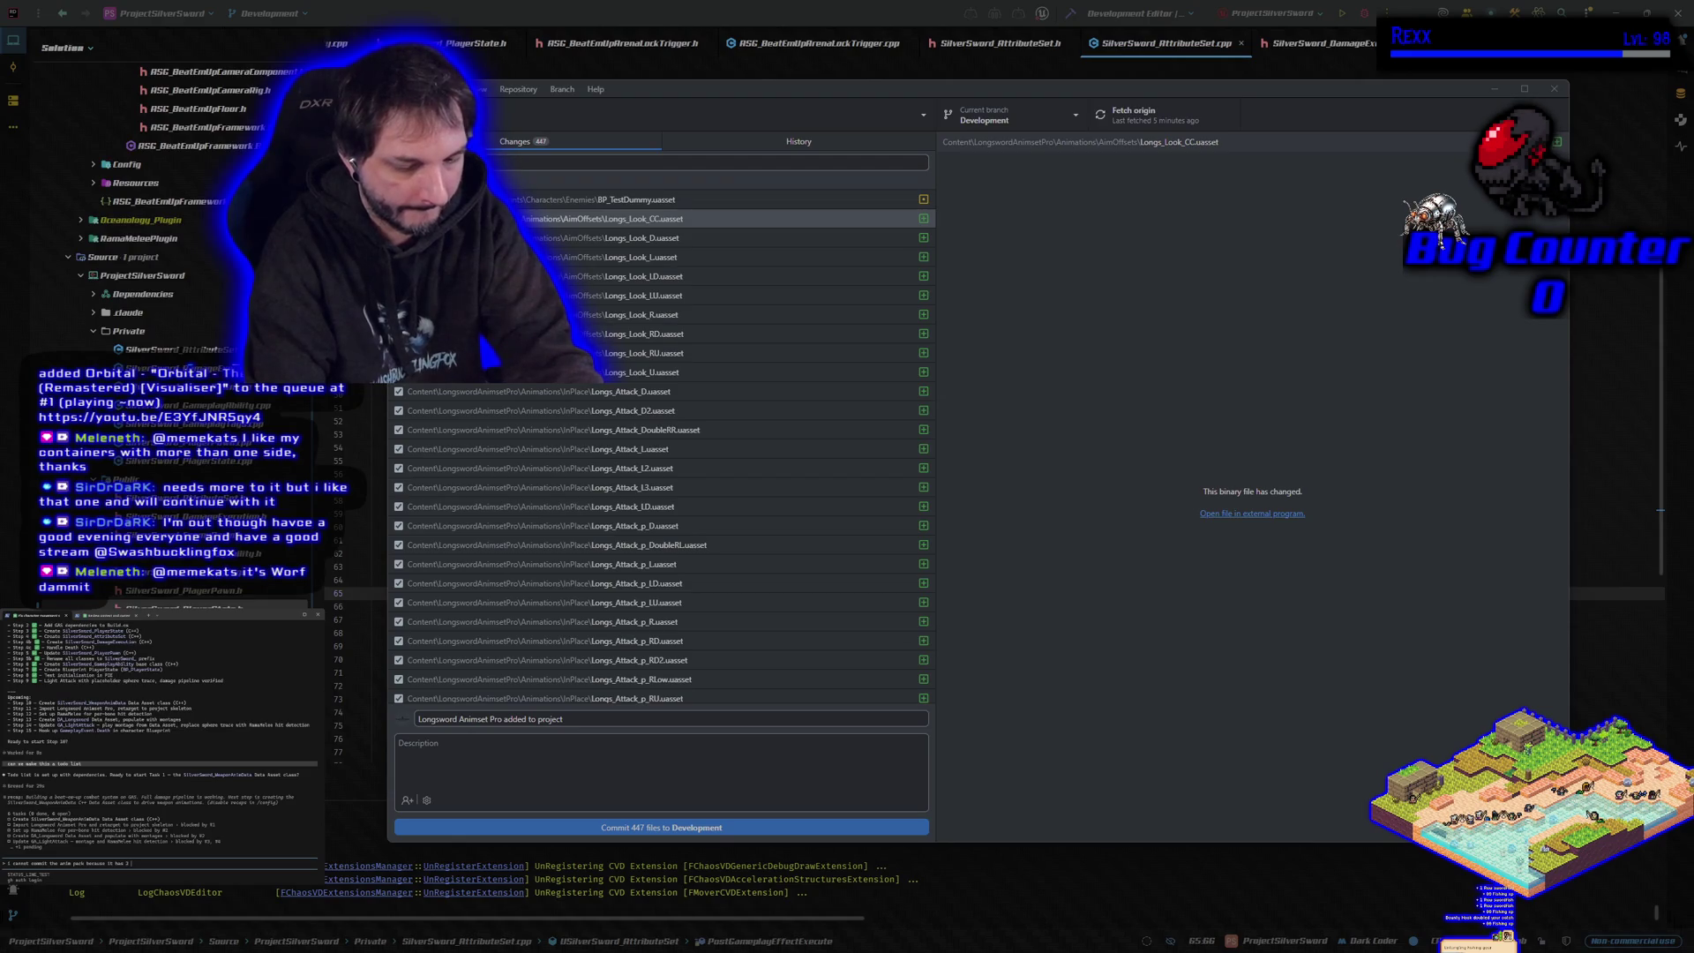
{"action": "type", "text": " files that are"}
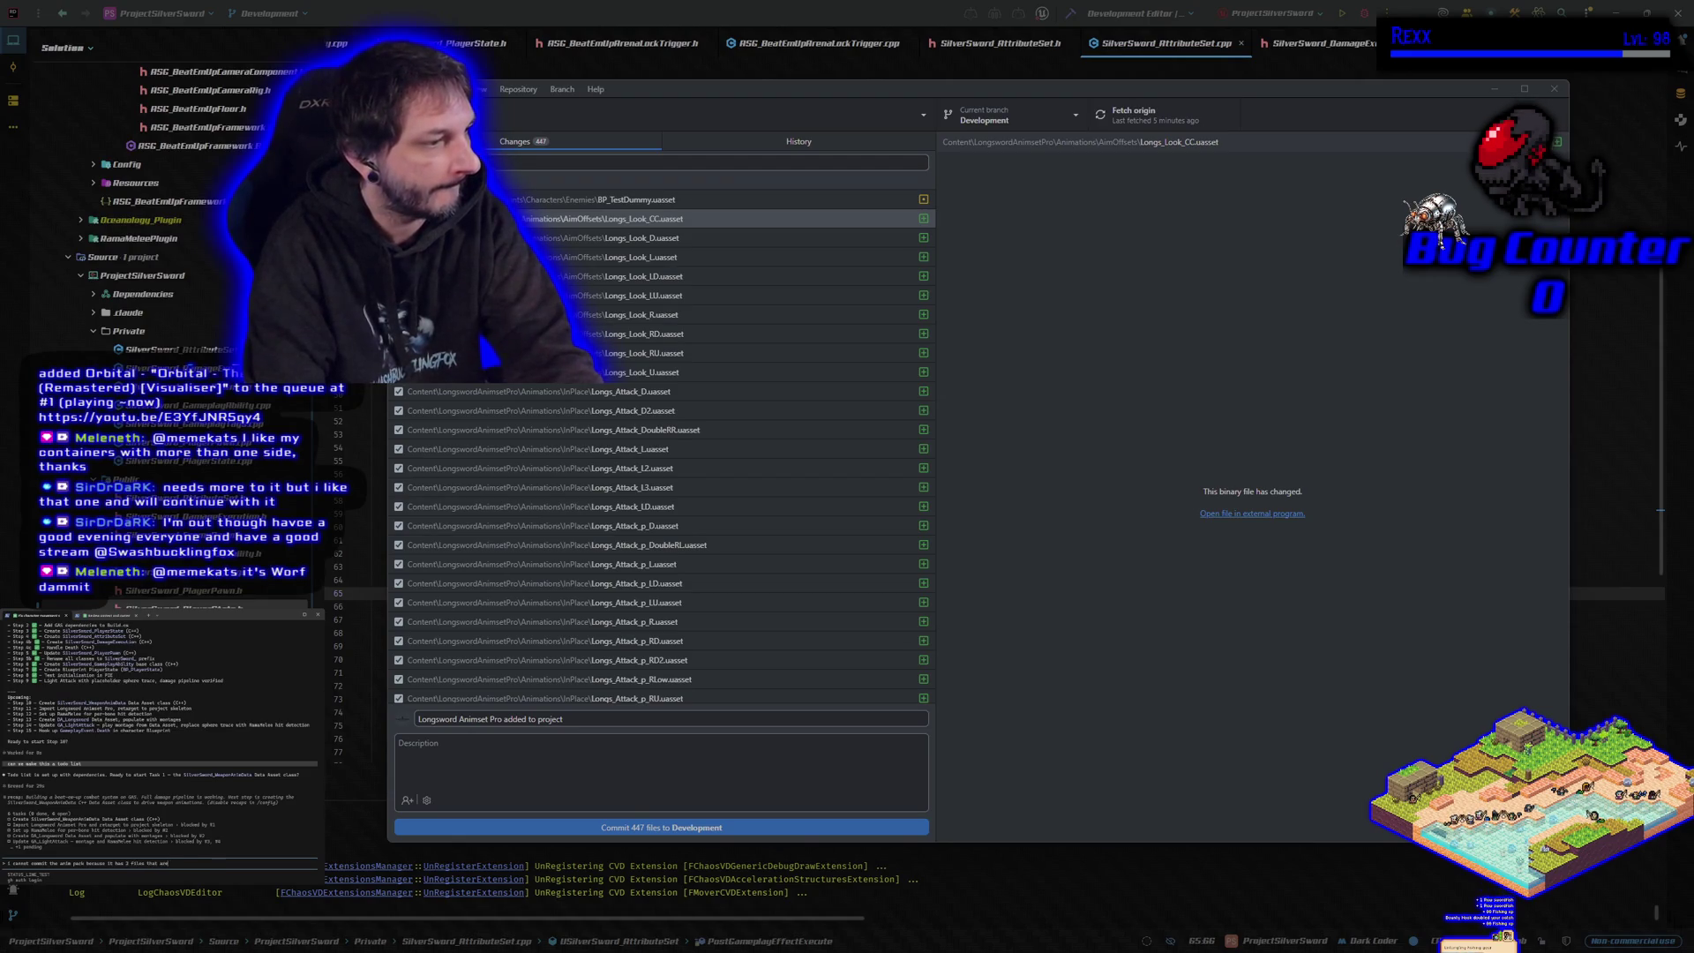
{"action": "type", "text": " too big both are .zip files"}
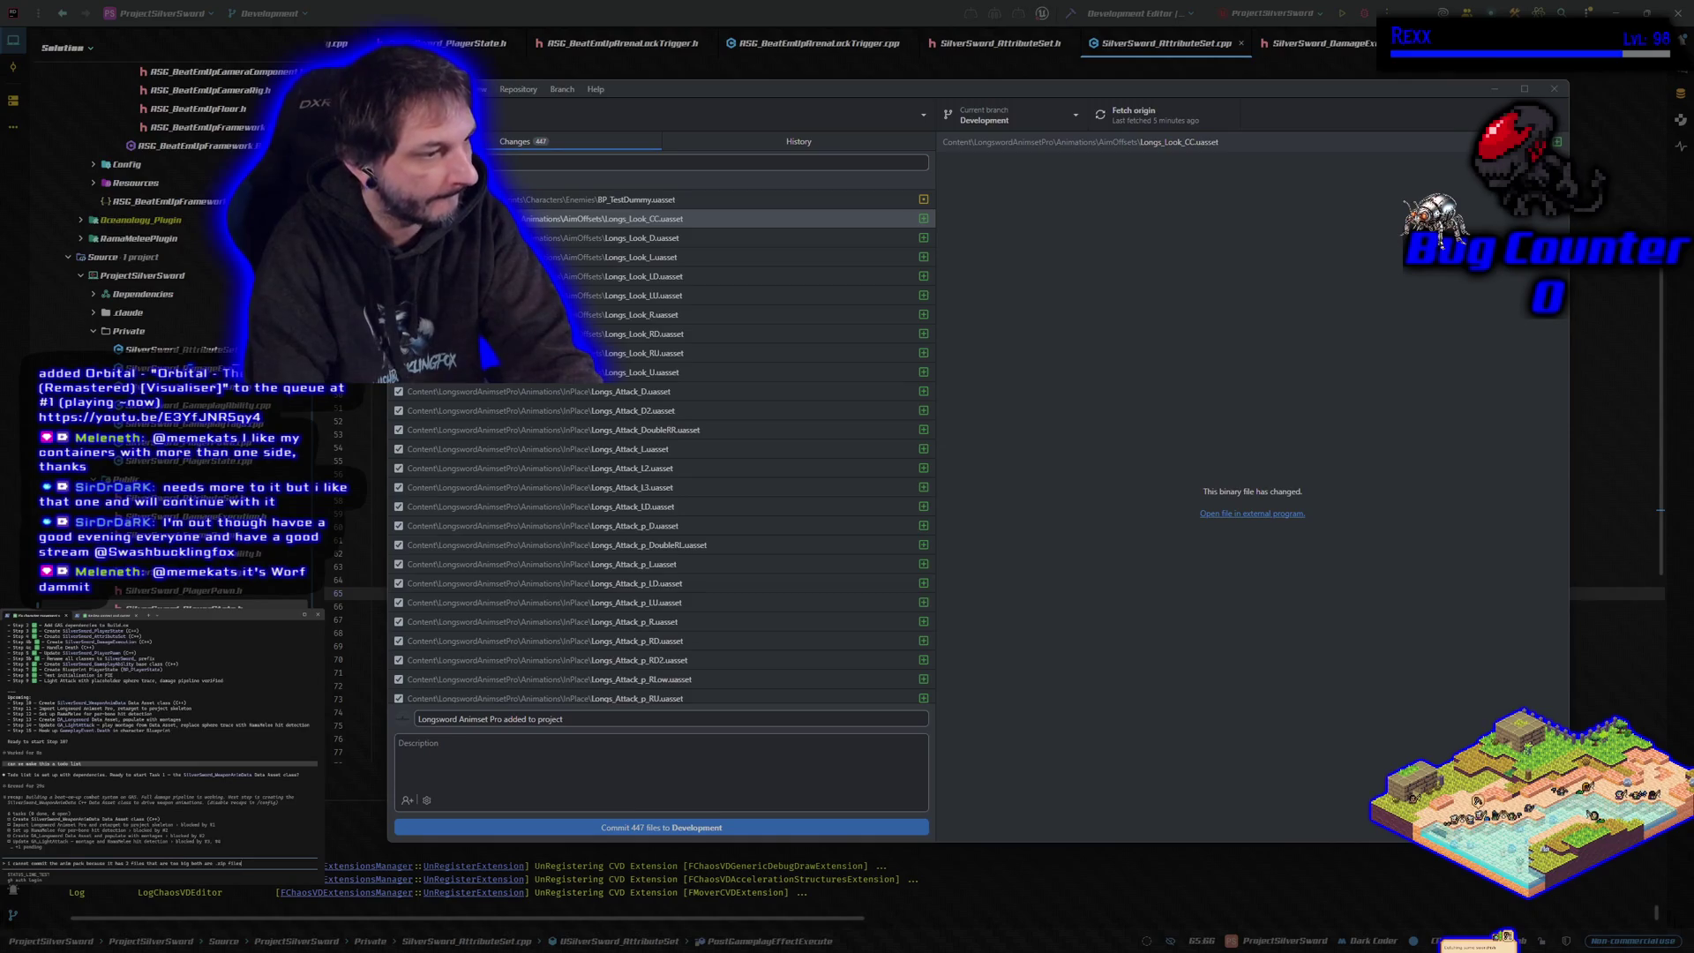
- Send the blocked-commit note, then draft a reply starting the path Content\LongswordAnimsetPro\Source
{"action": "key", "text": "Return"}
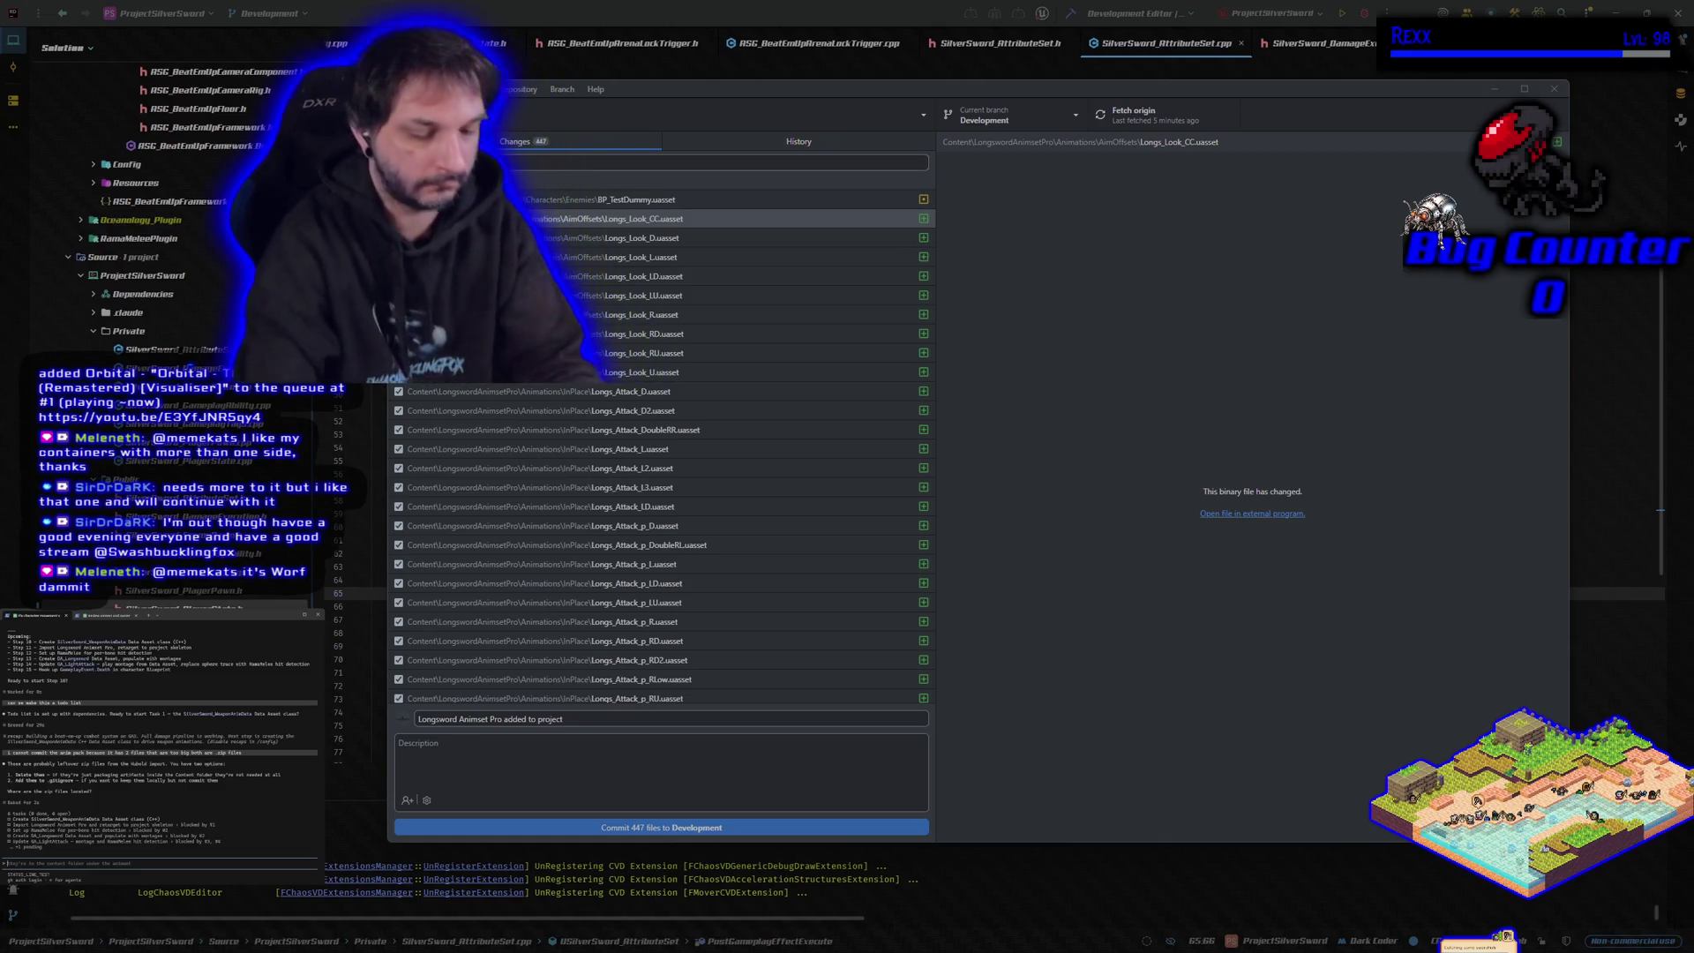
{"action": "type", "text": "oklete"}
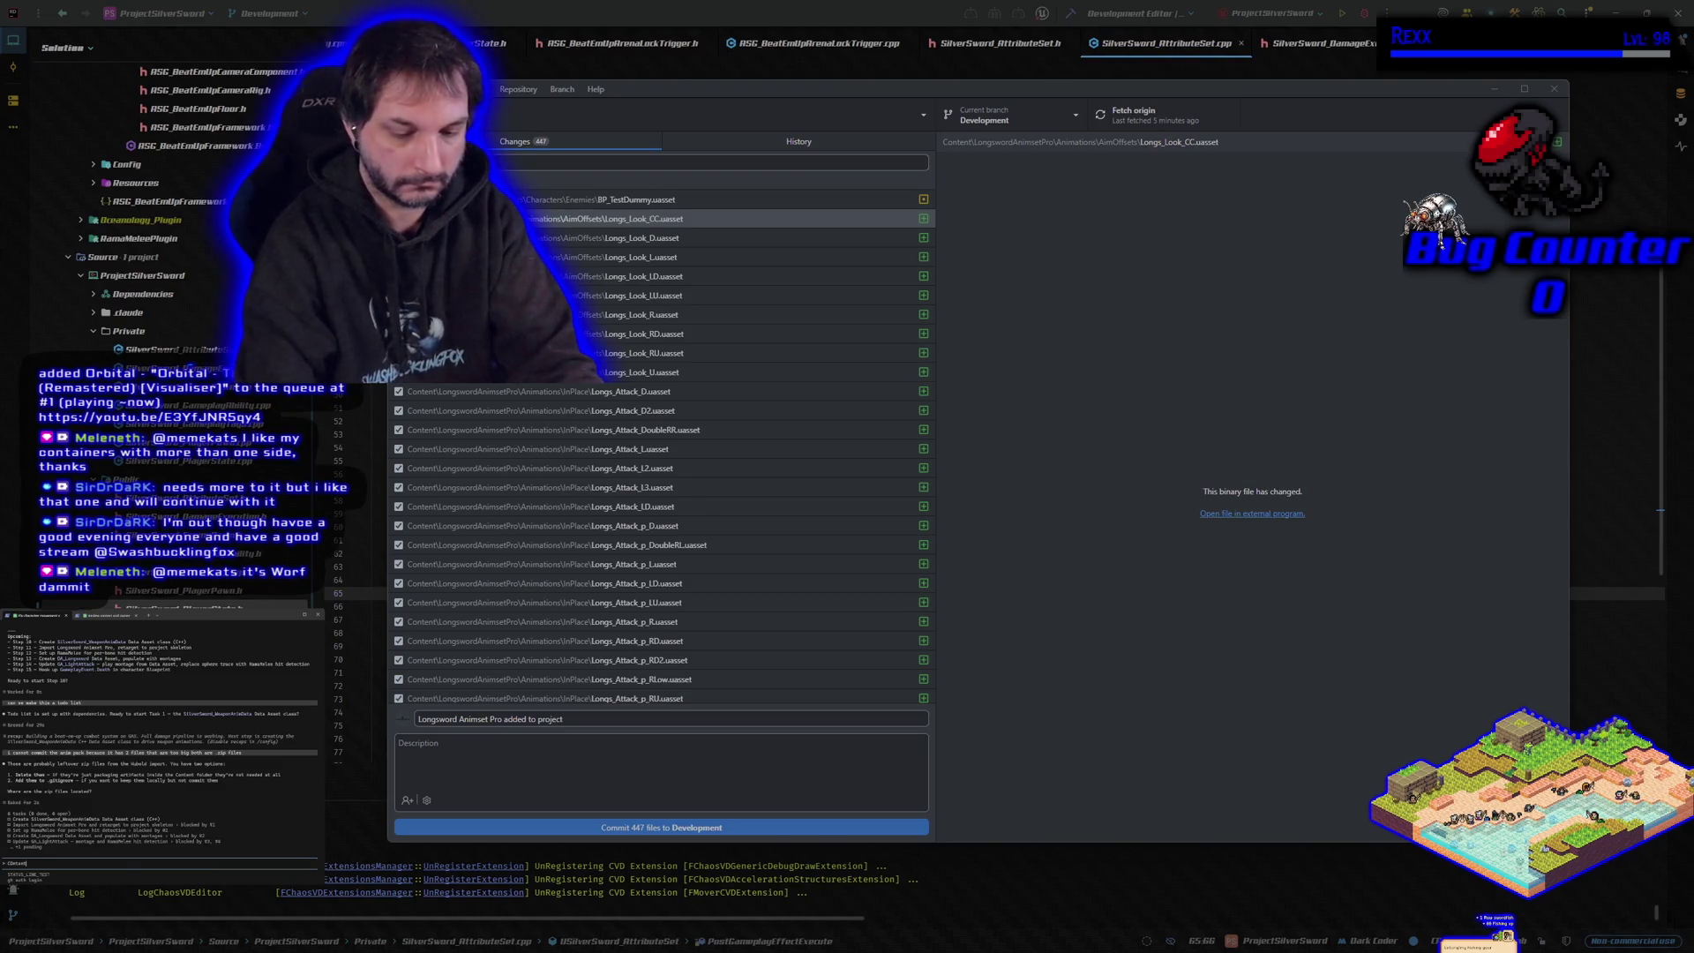
{"action": "type", "text": "Longsw"}
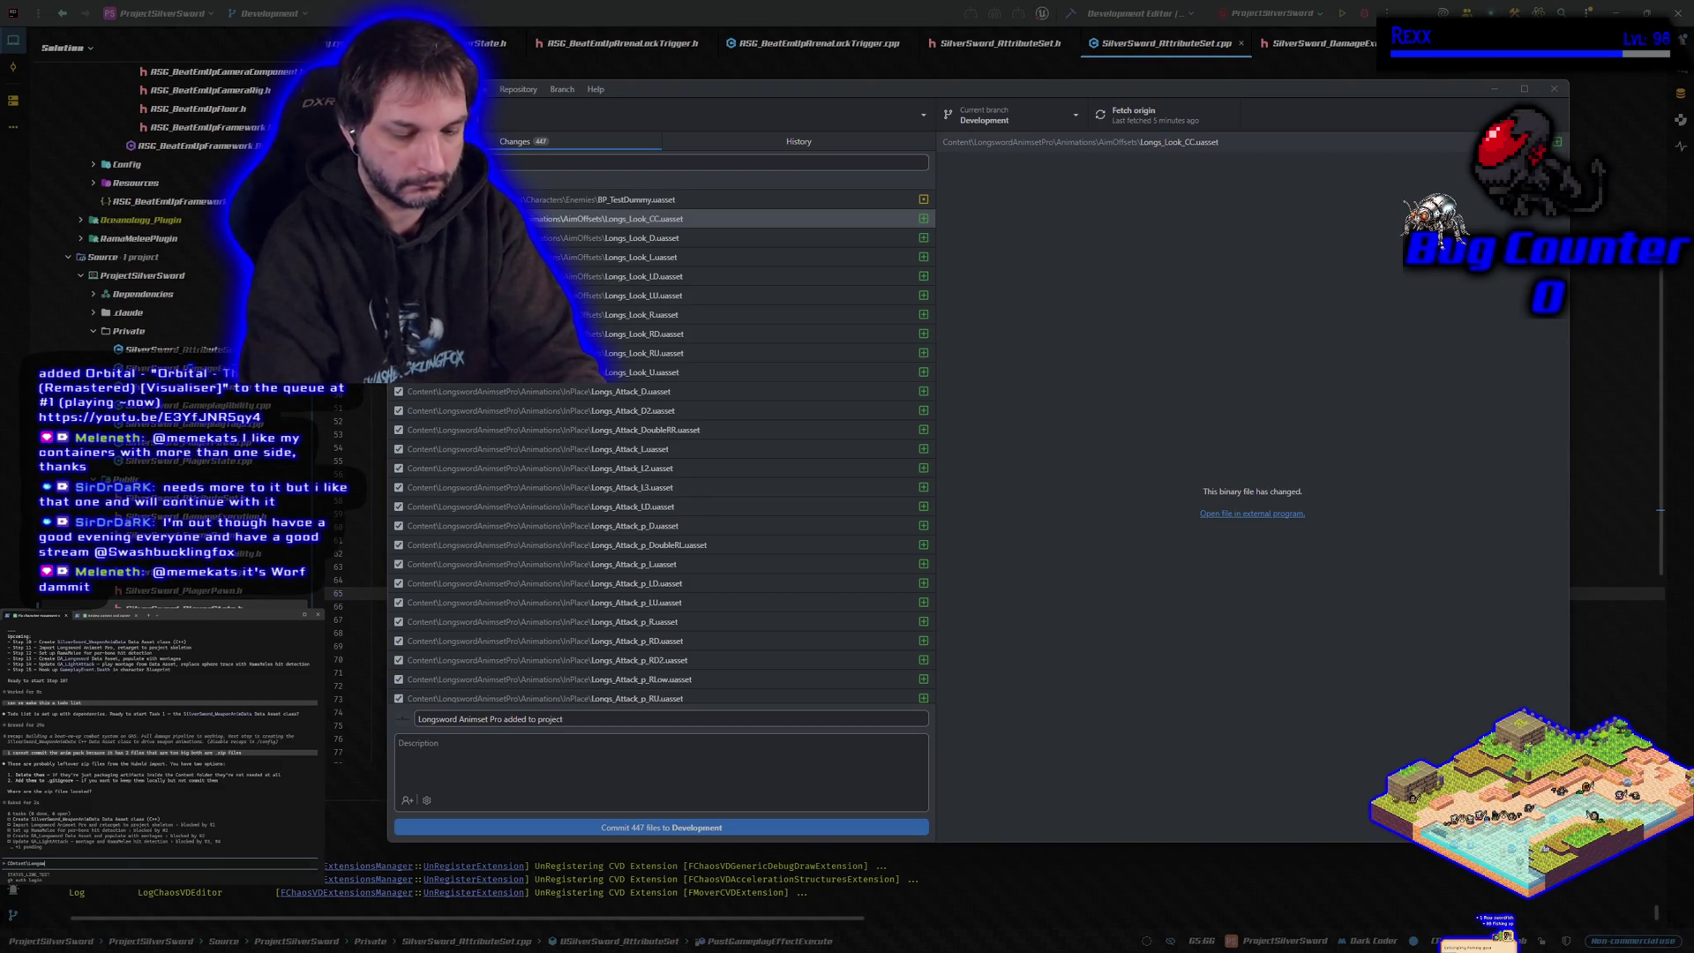
{"action": "type", "text": "ordAnimset"}
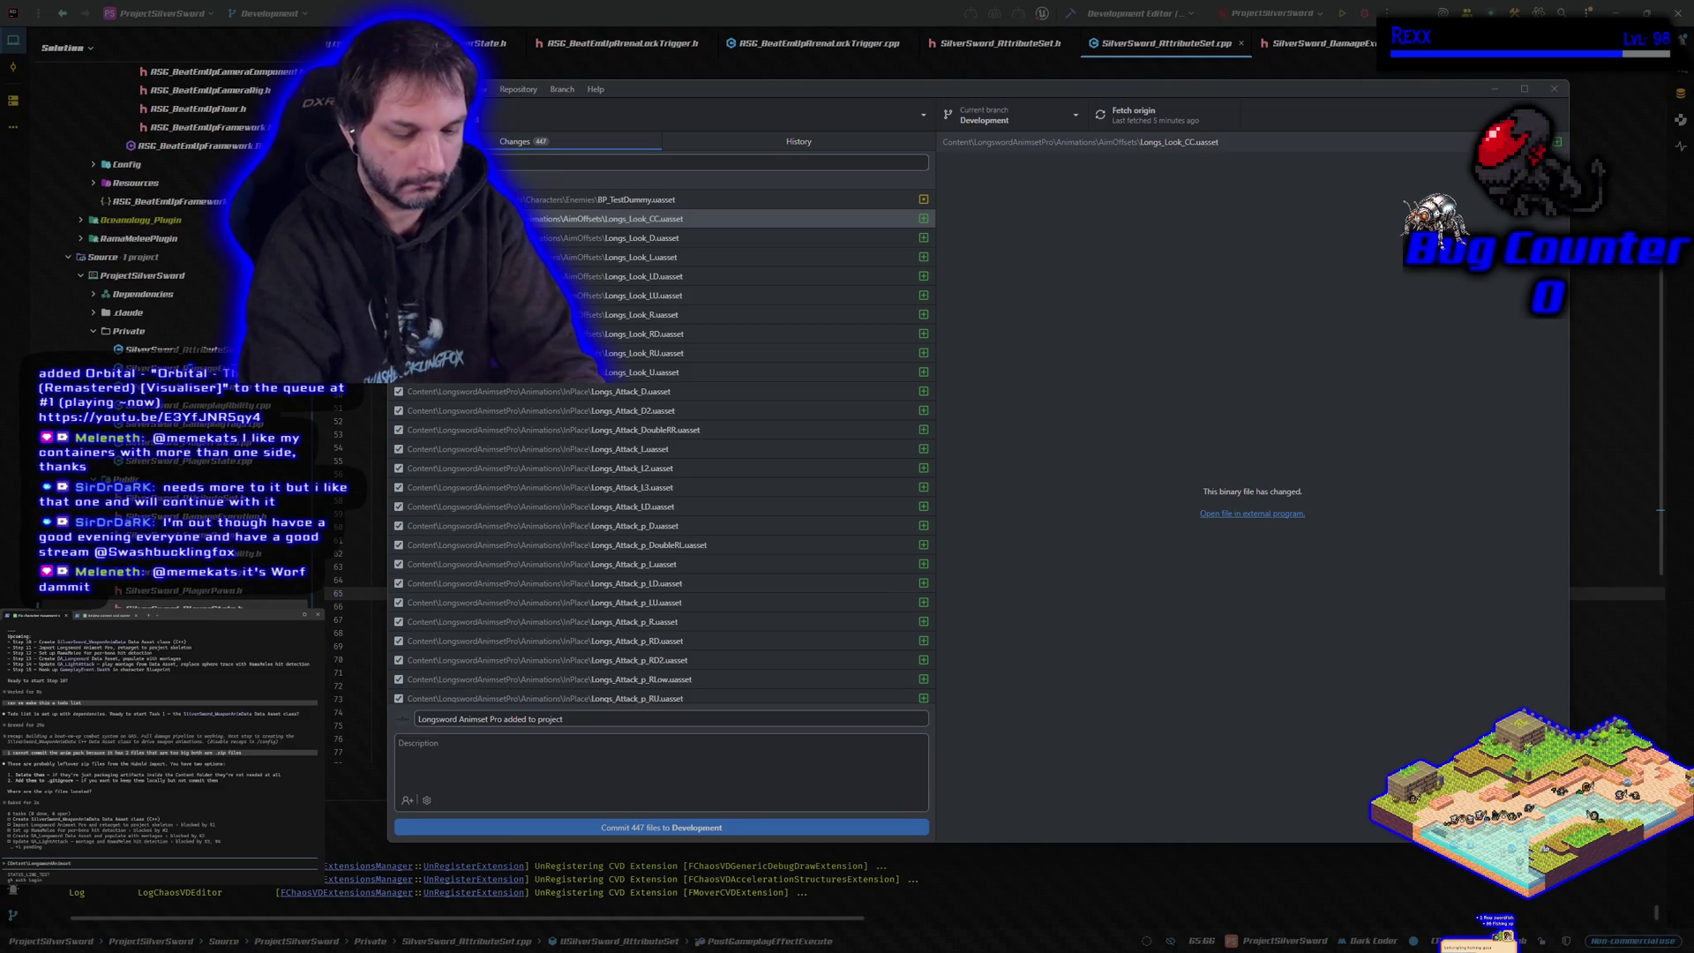
{"action": "type", "text": "Pro\\Animations\\"}
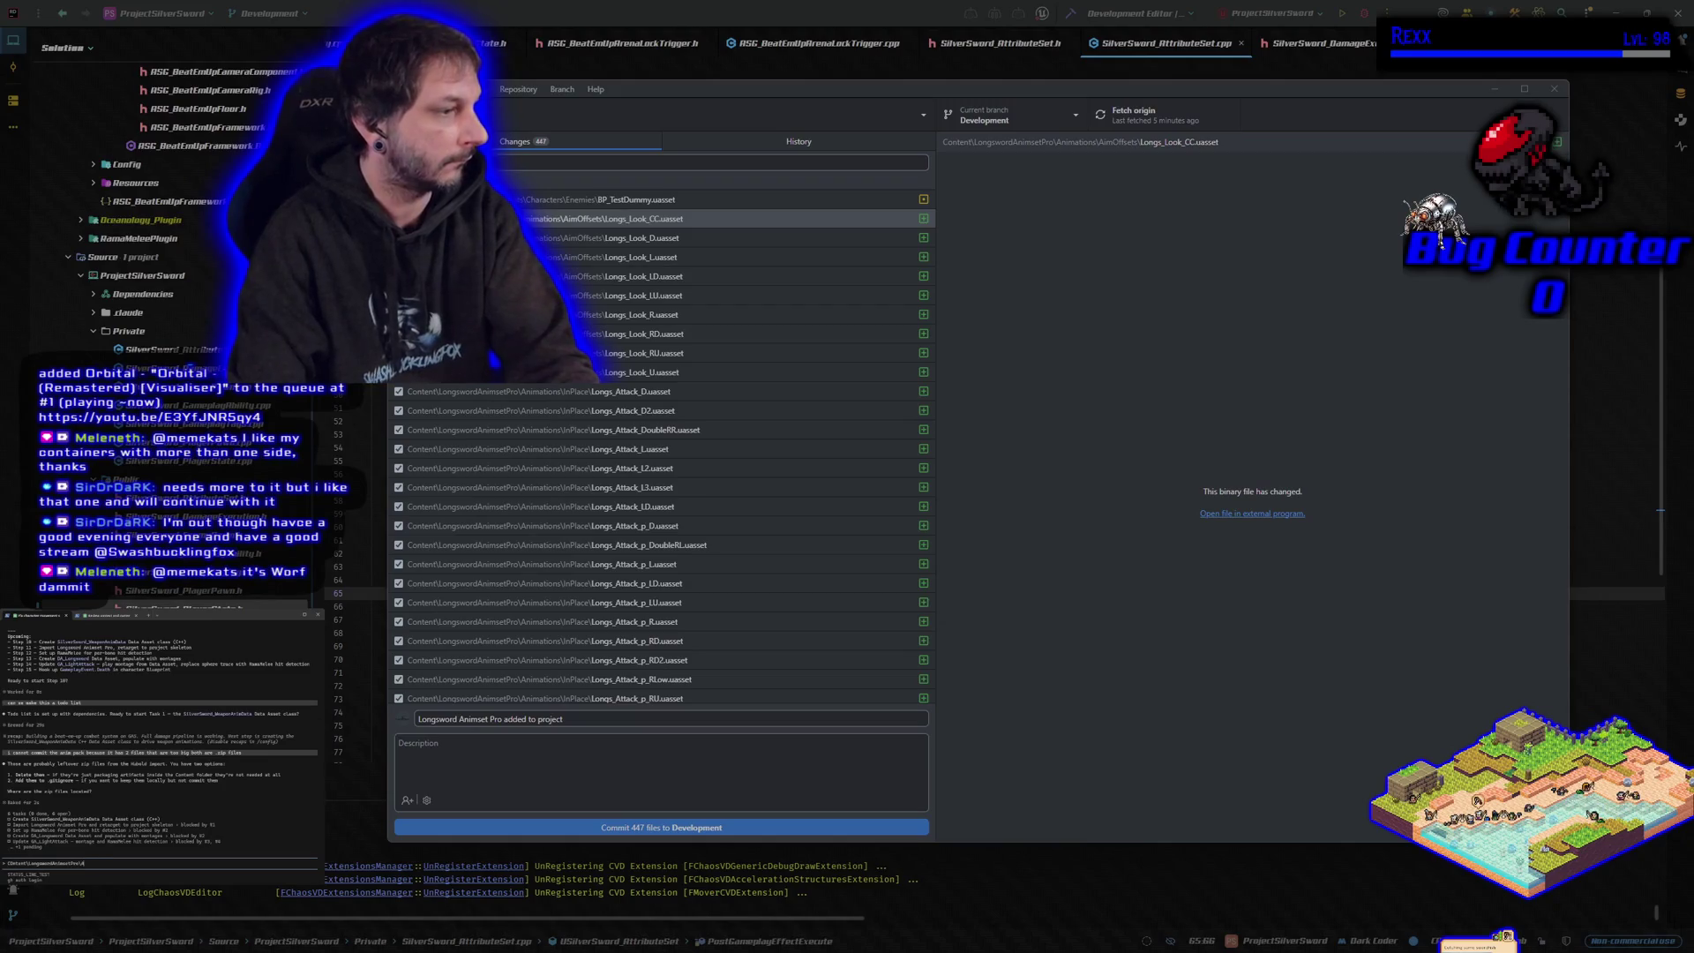
{"action": "type", "text": "Source\\"}
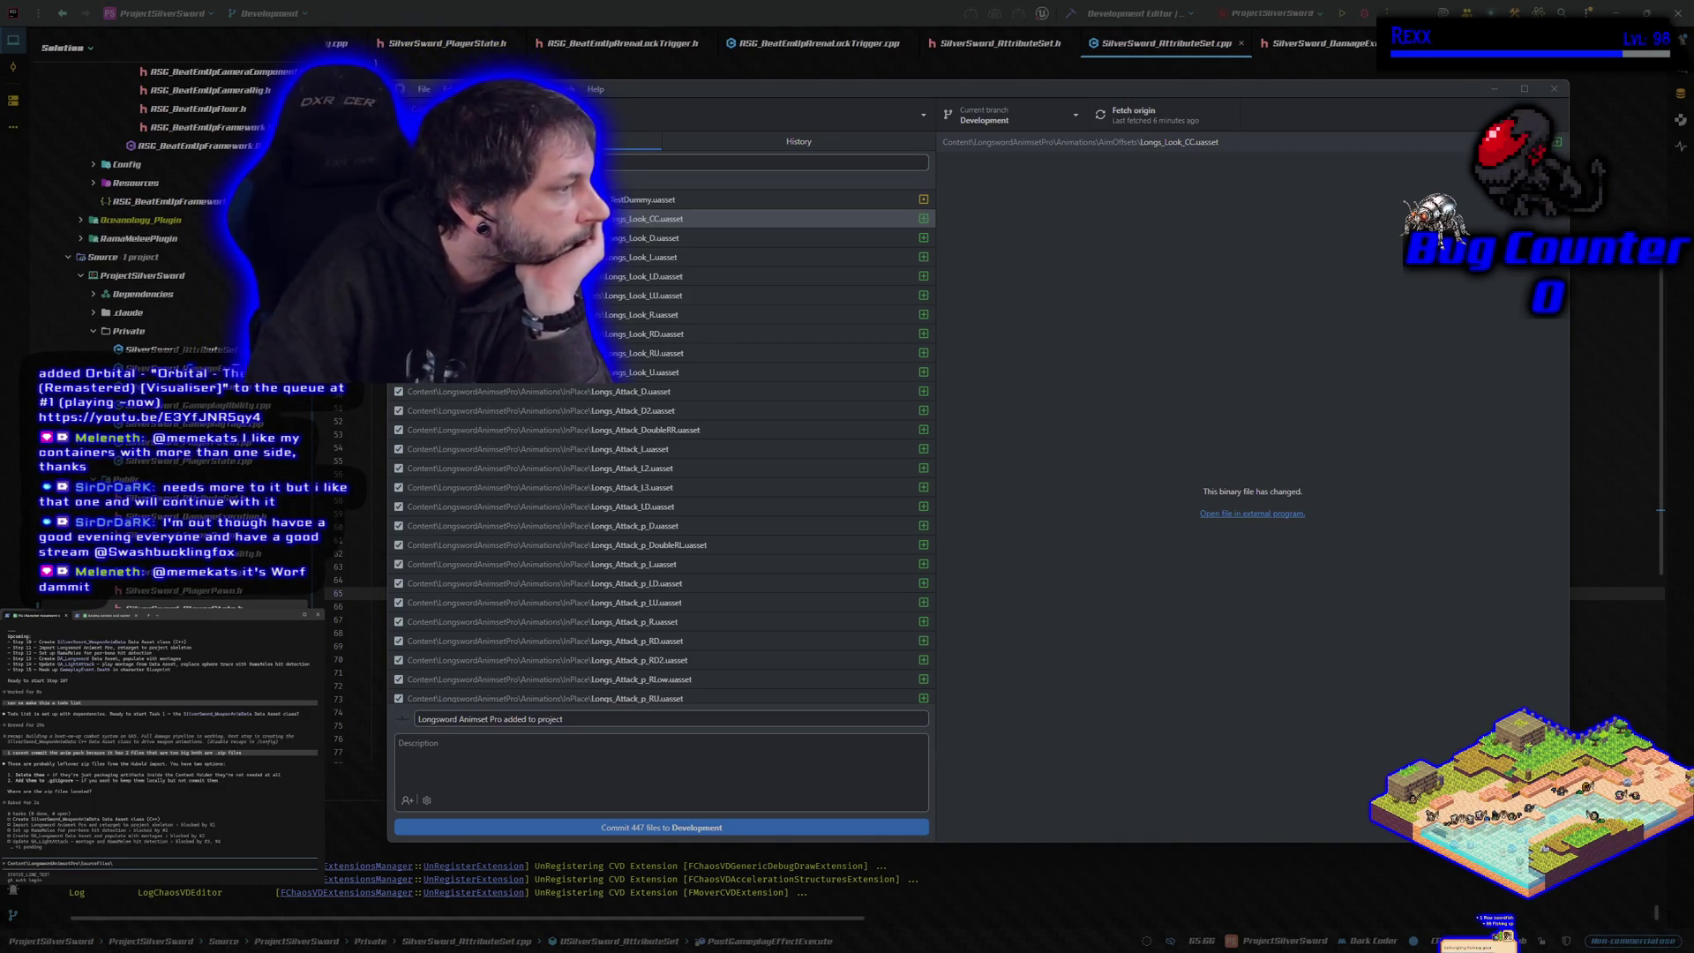
- Finish the Content\LongswordAnimsetPro\SourceFiles path and submit it to the assistant
{"action": "key", "text": "Return"}
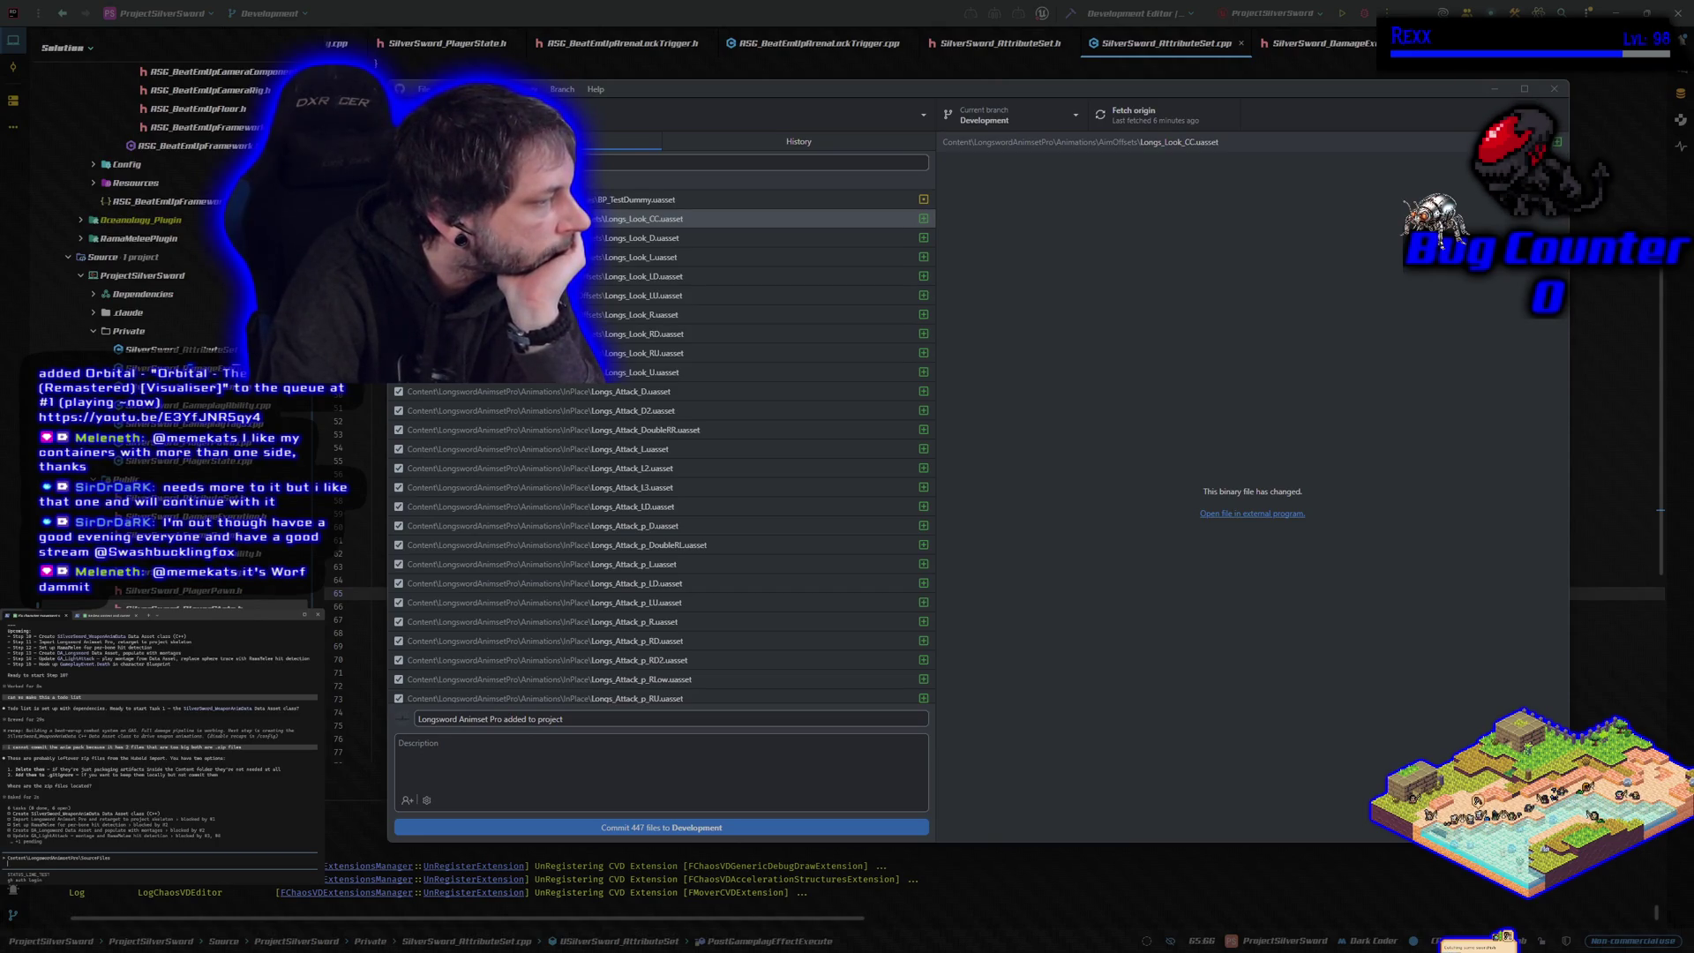
{"action": "key", "text": "Return"}
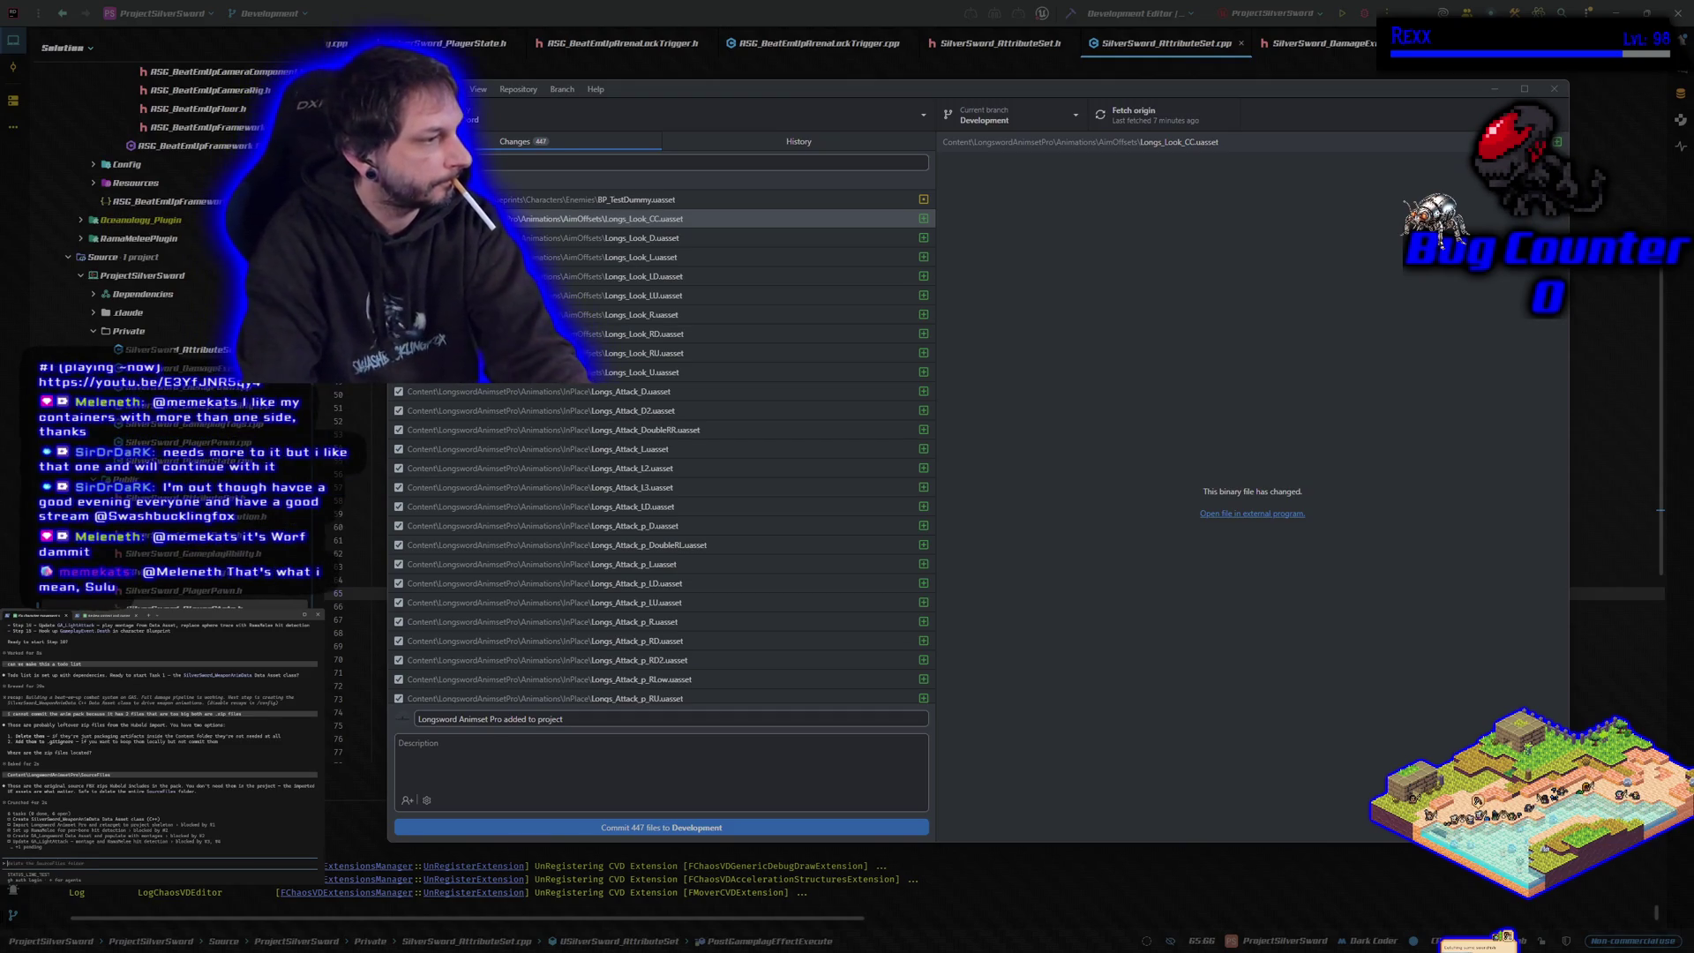
- Draft a reply saying the animations aren't retargeted yet and usually only needed ones get retargeted
{"action": "type", "text": "actua"}
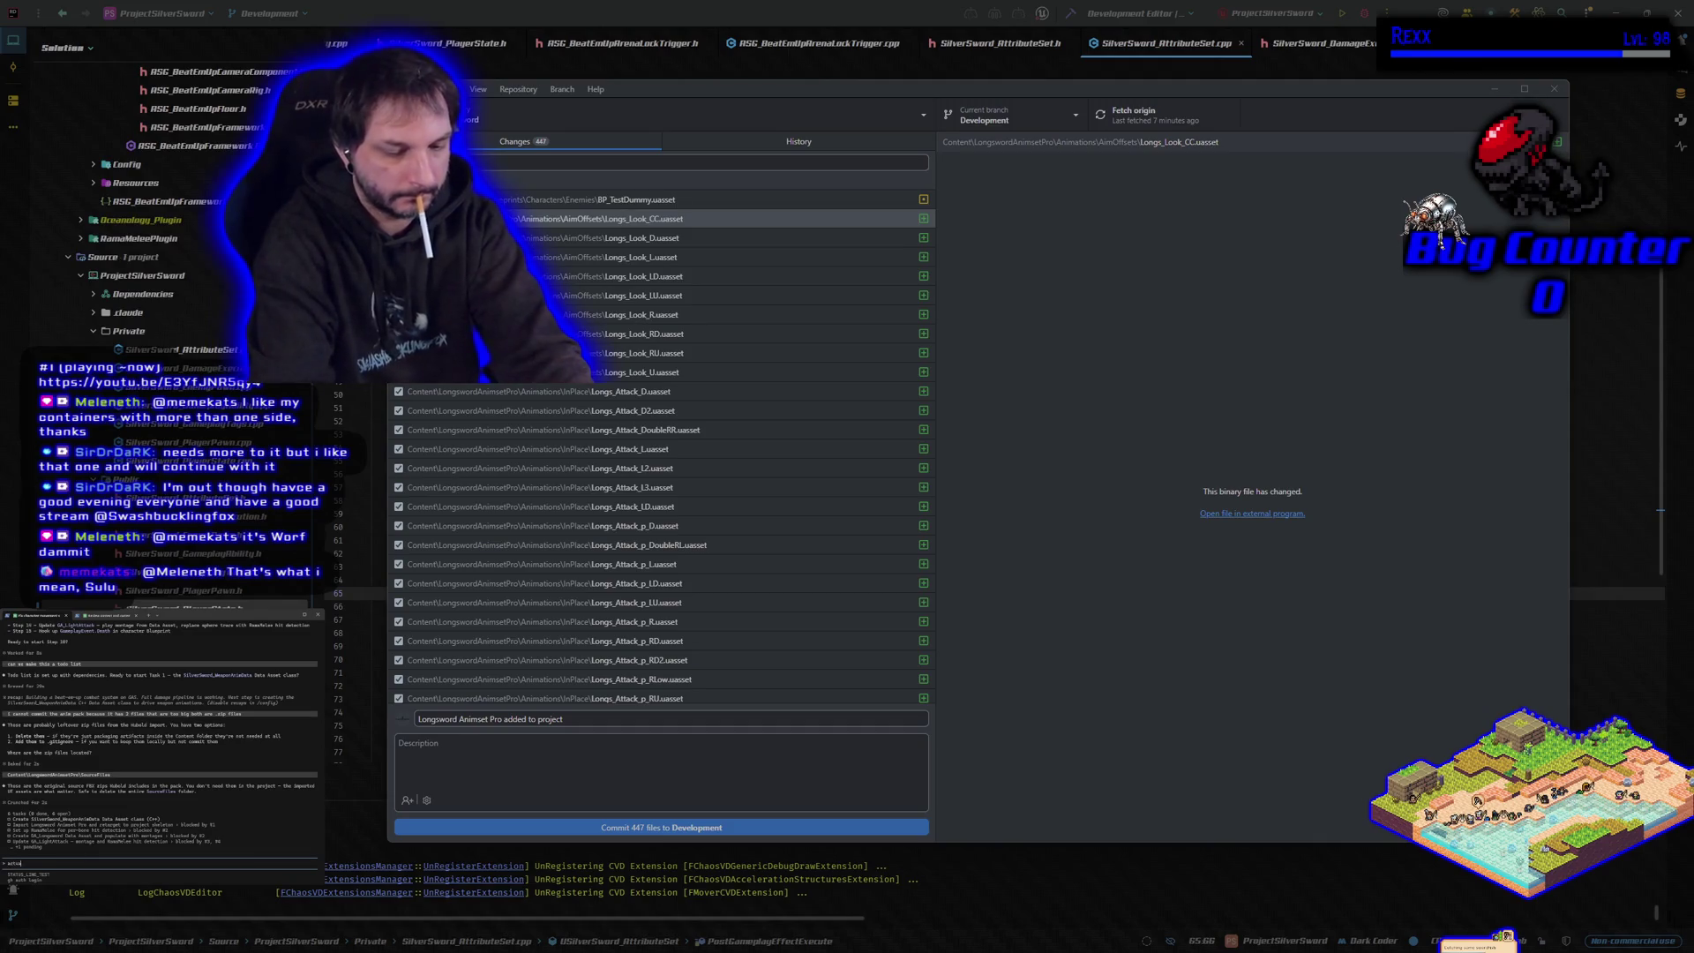
{"action": "type", "text": "lly i have not retargeted them yet, so"}
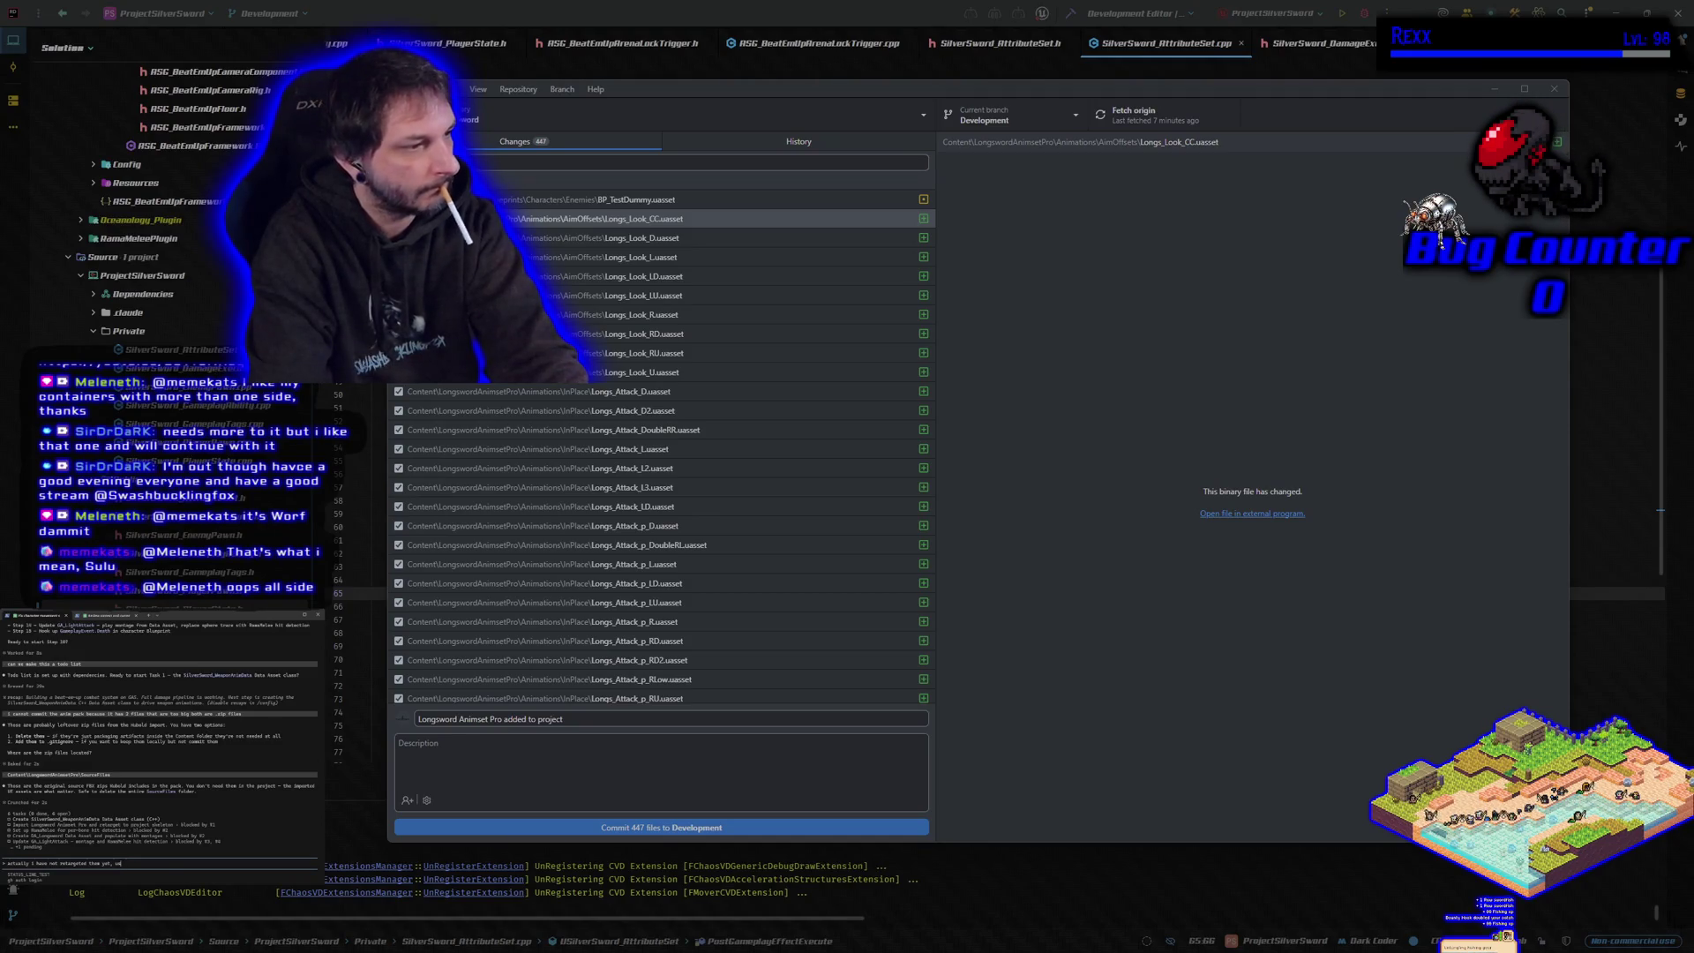
{"action": "type", "text": "ually"}
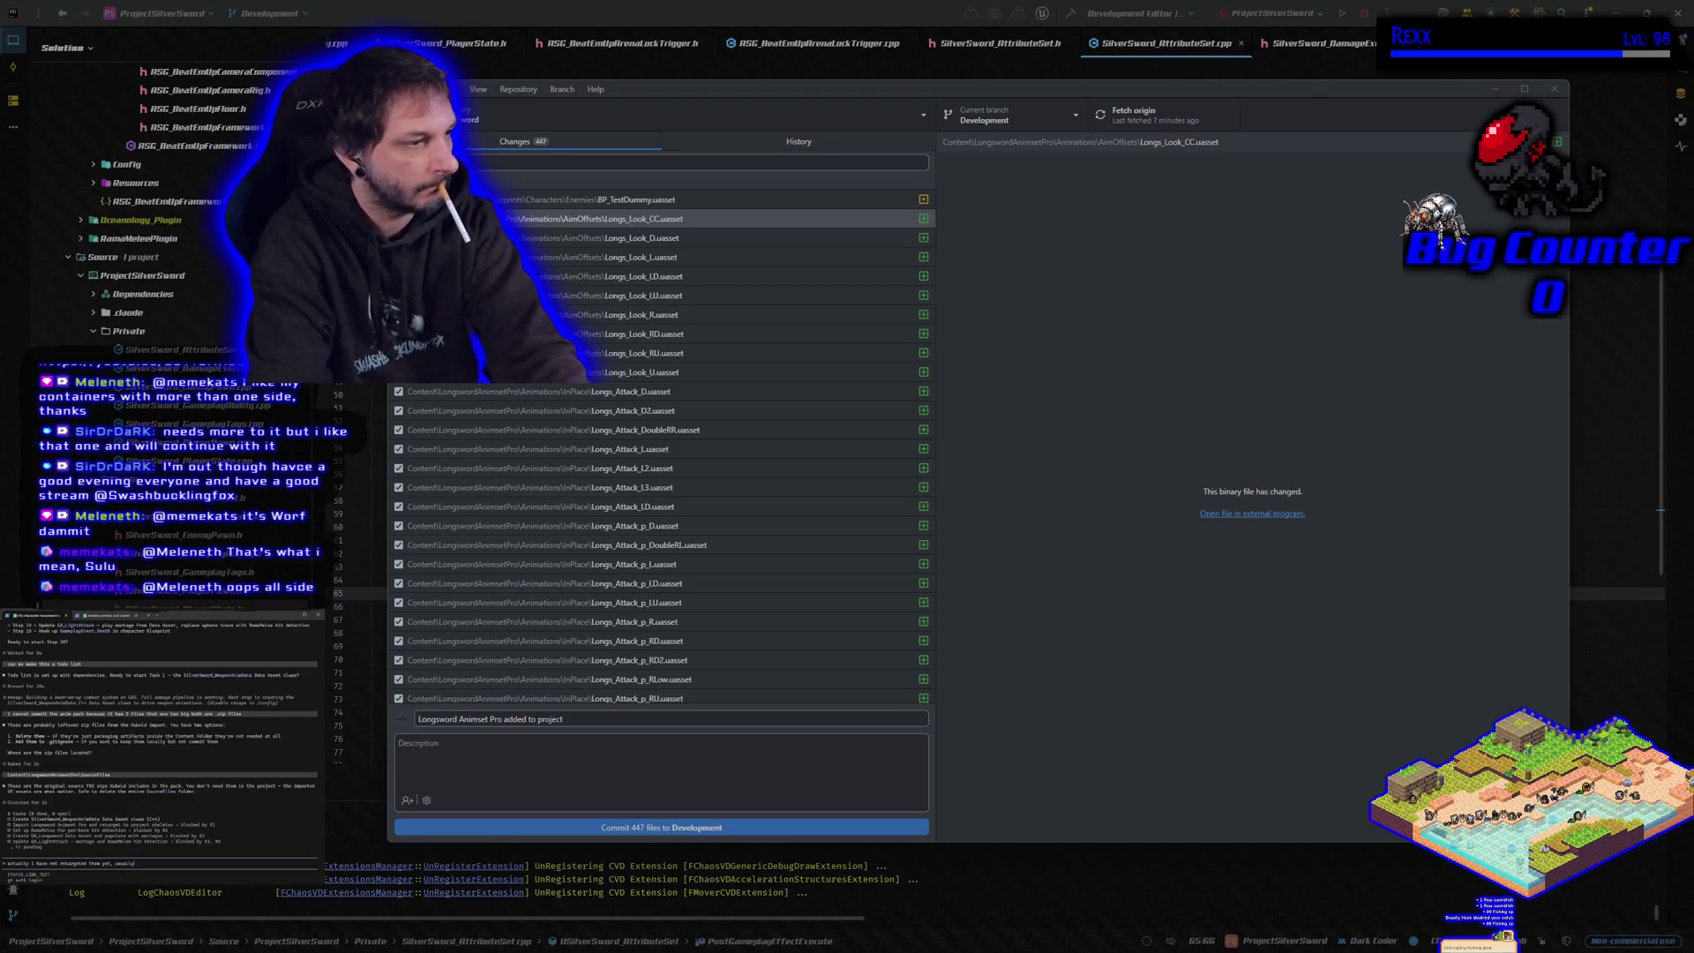
{"action": "type", "text": " just d"}
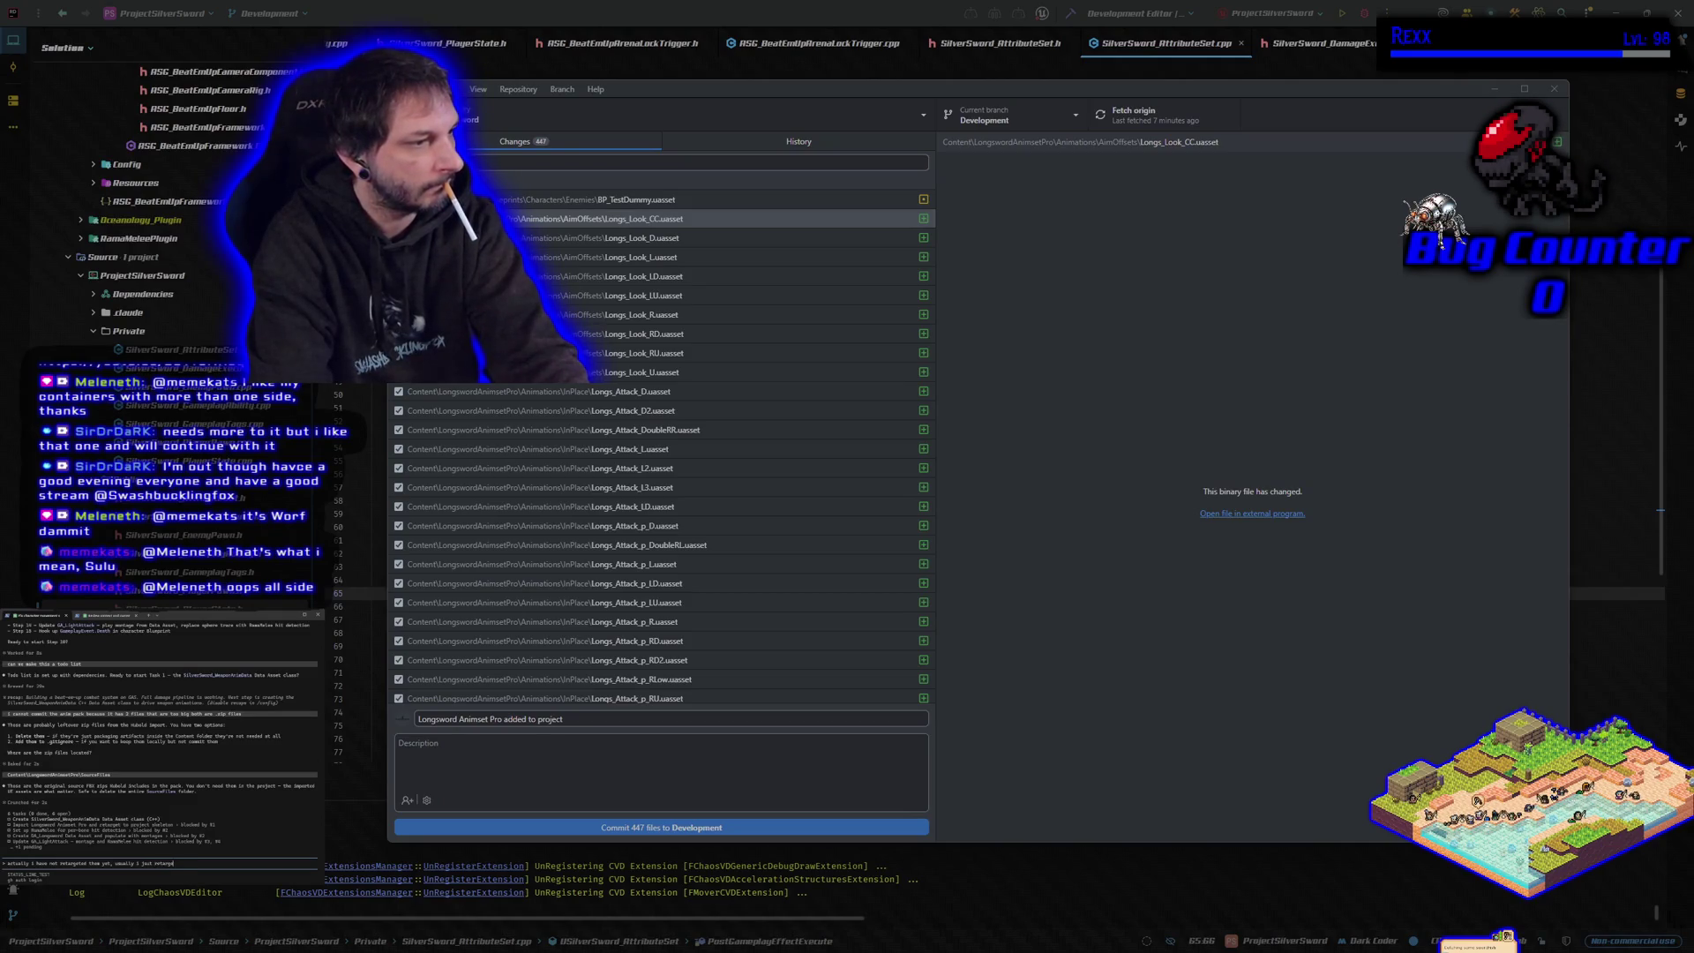
{"action": "type", "text": " the ones i need"}
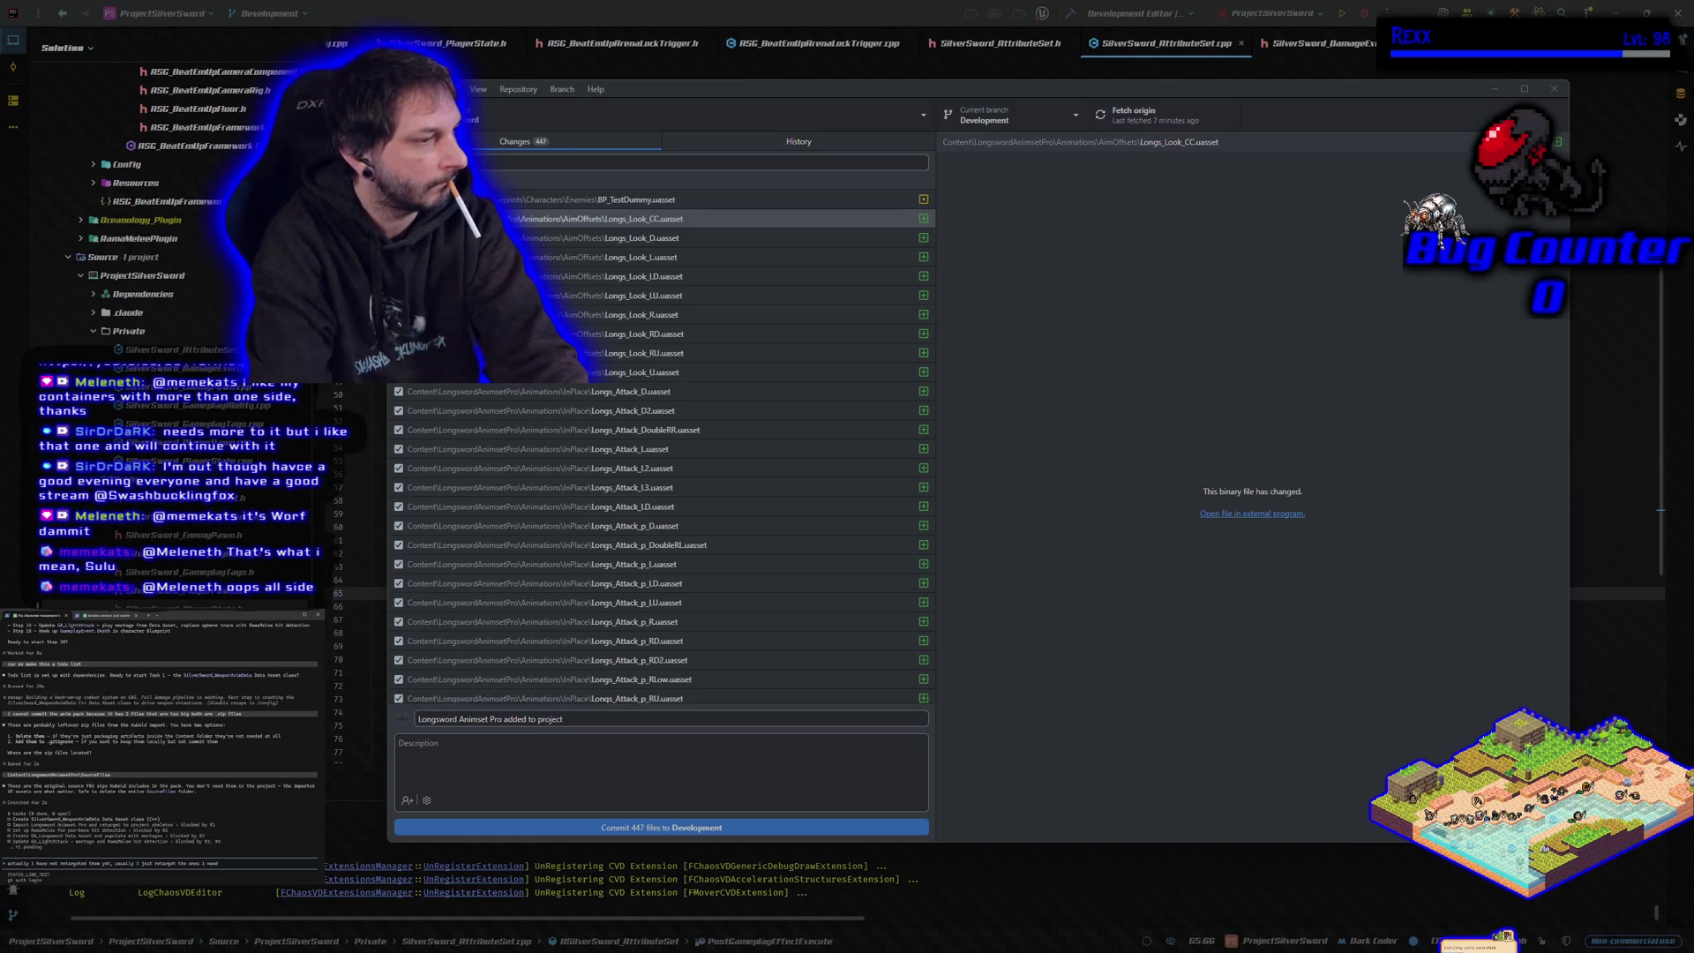
{"action": "key", "text": "BackSpace"}
{"action": "key", "text": "BackSpace"}
{"action": "key", "text": "BackSpace"}
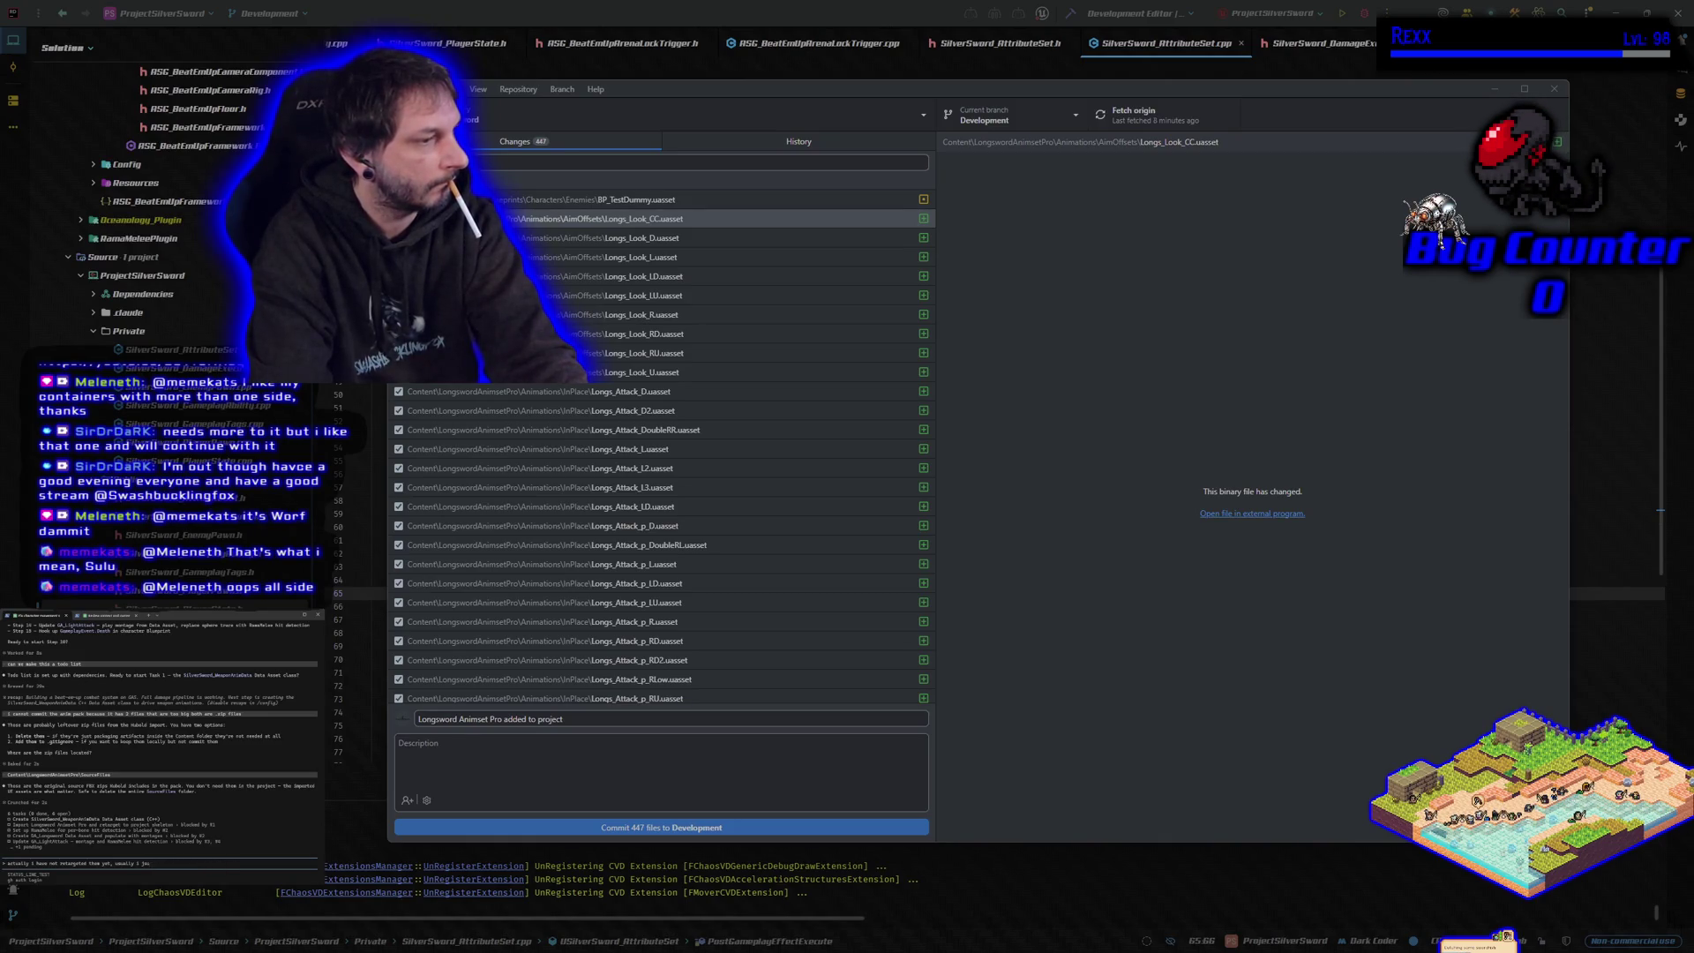
{"action": "type", "text": "t retarget the ones i"}
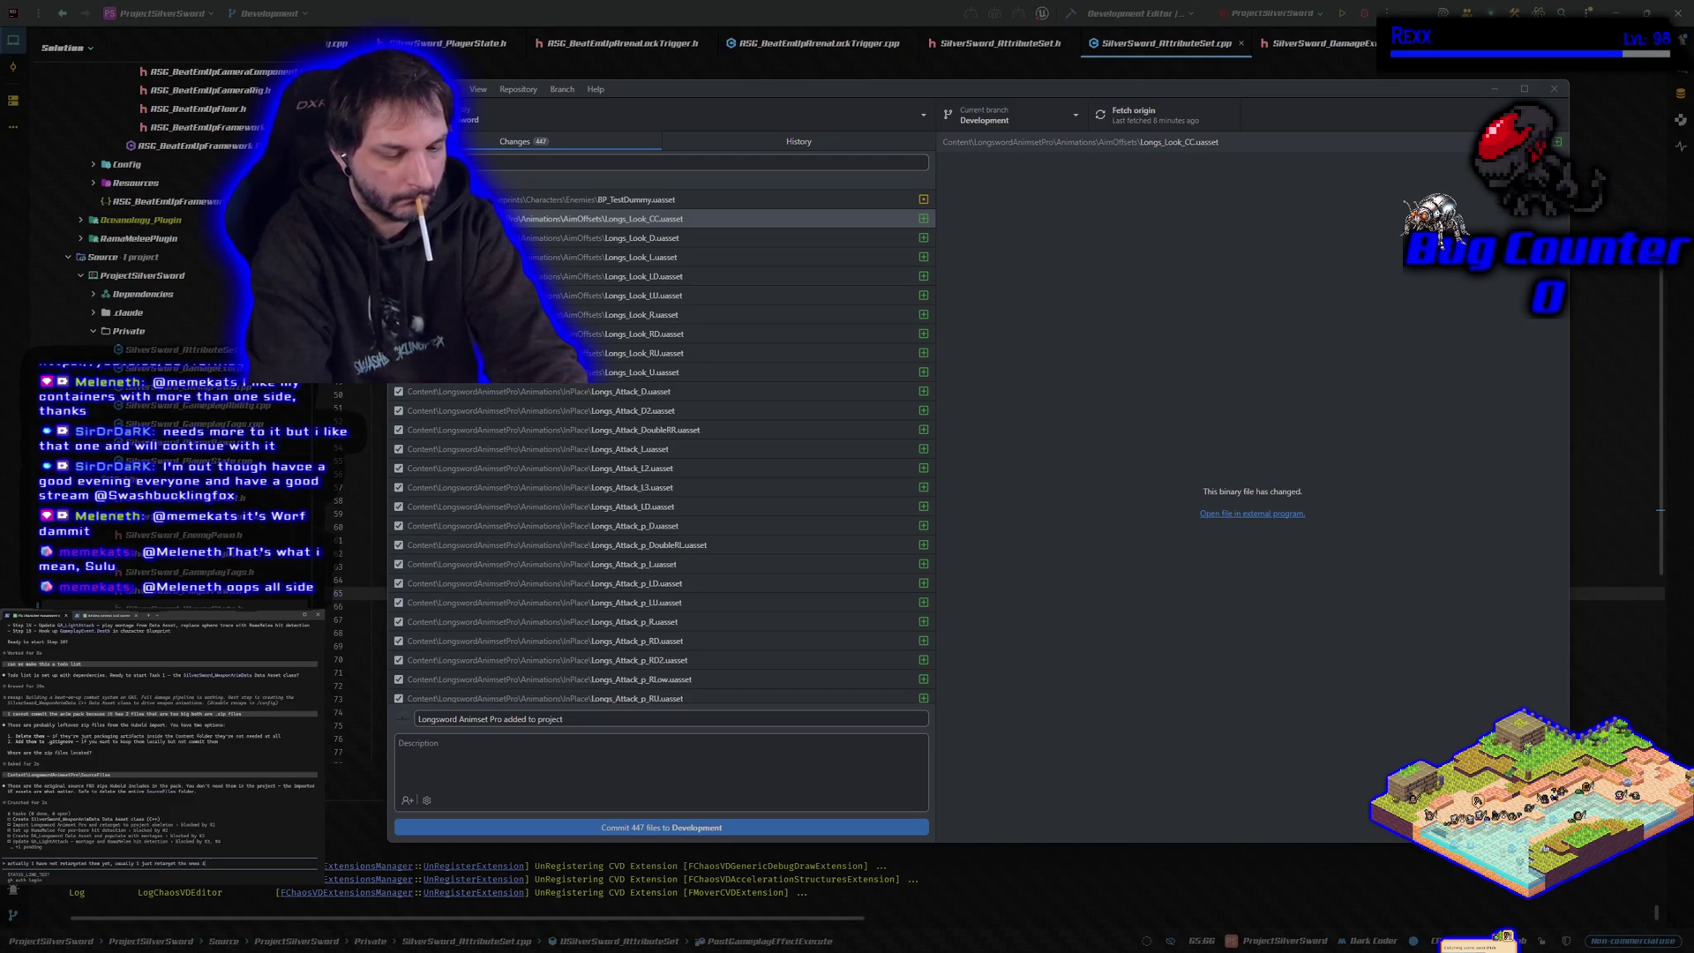
{"action": "type", "text": " need,"}
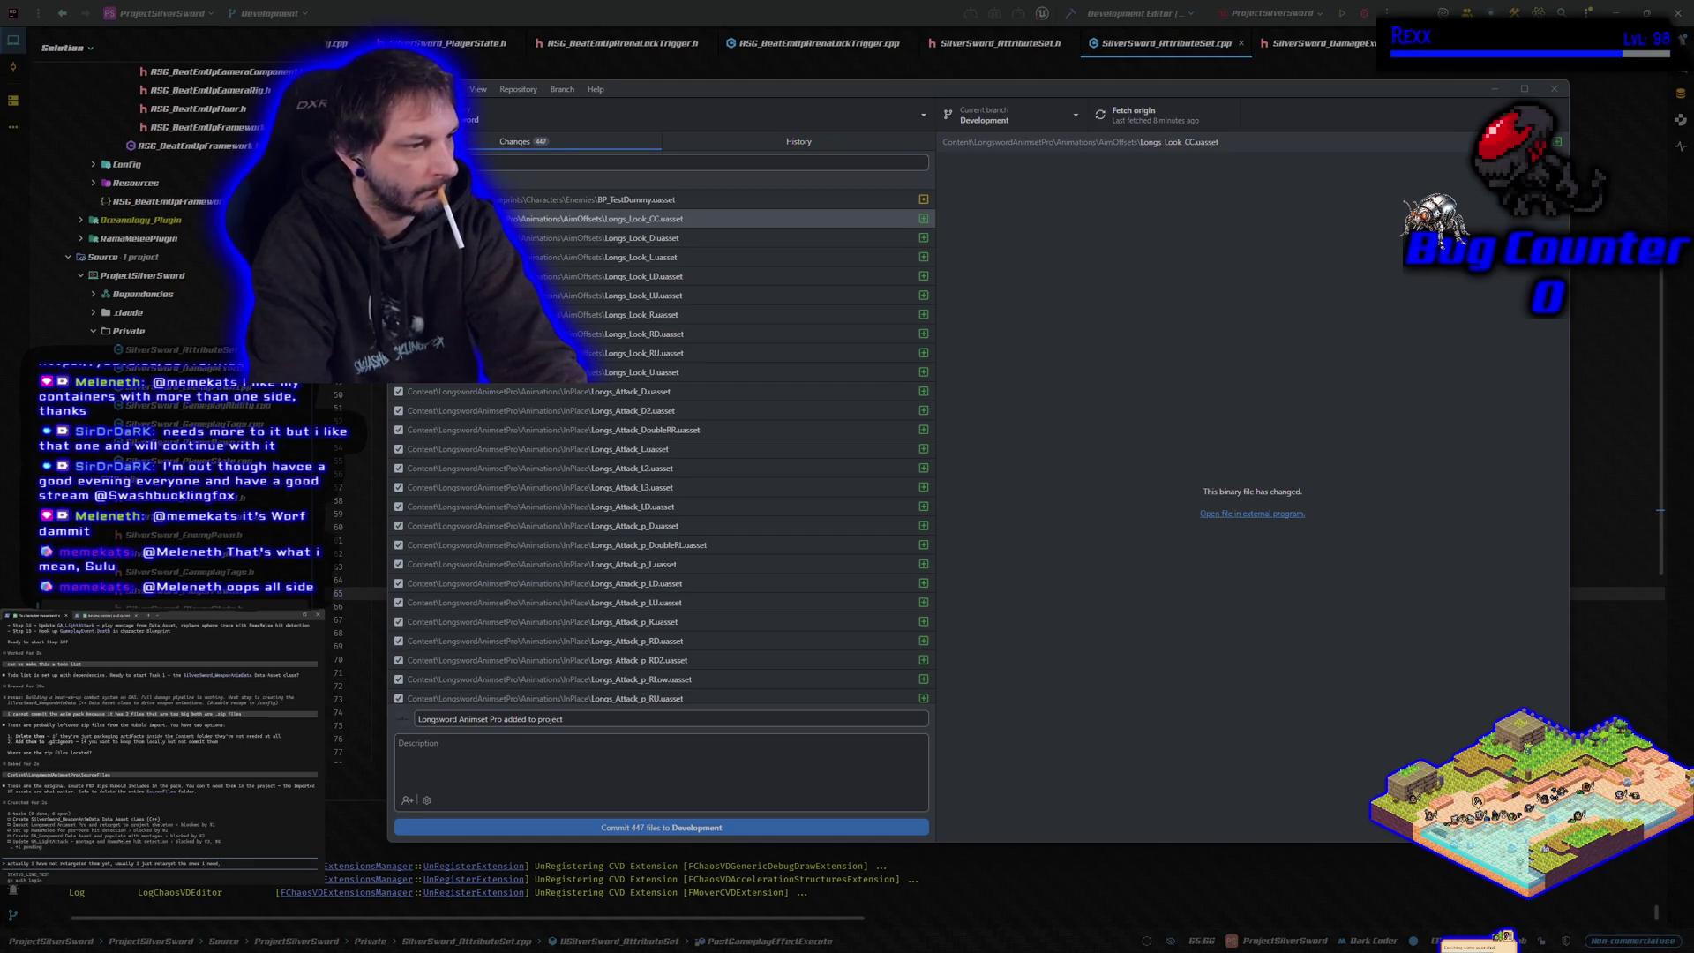
{"action": "type", "text": " would it make more sense to ret"}
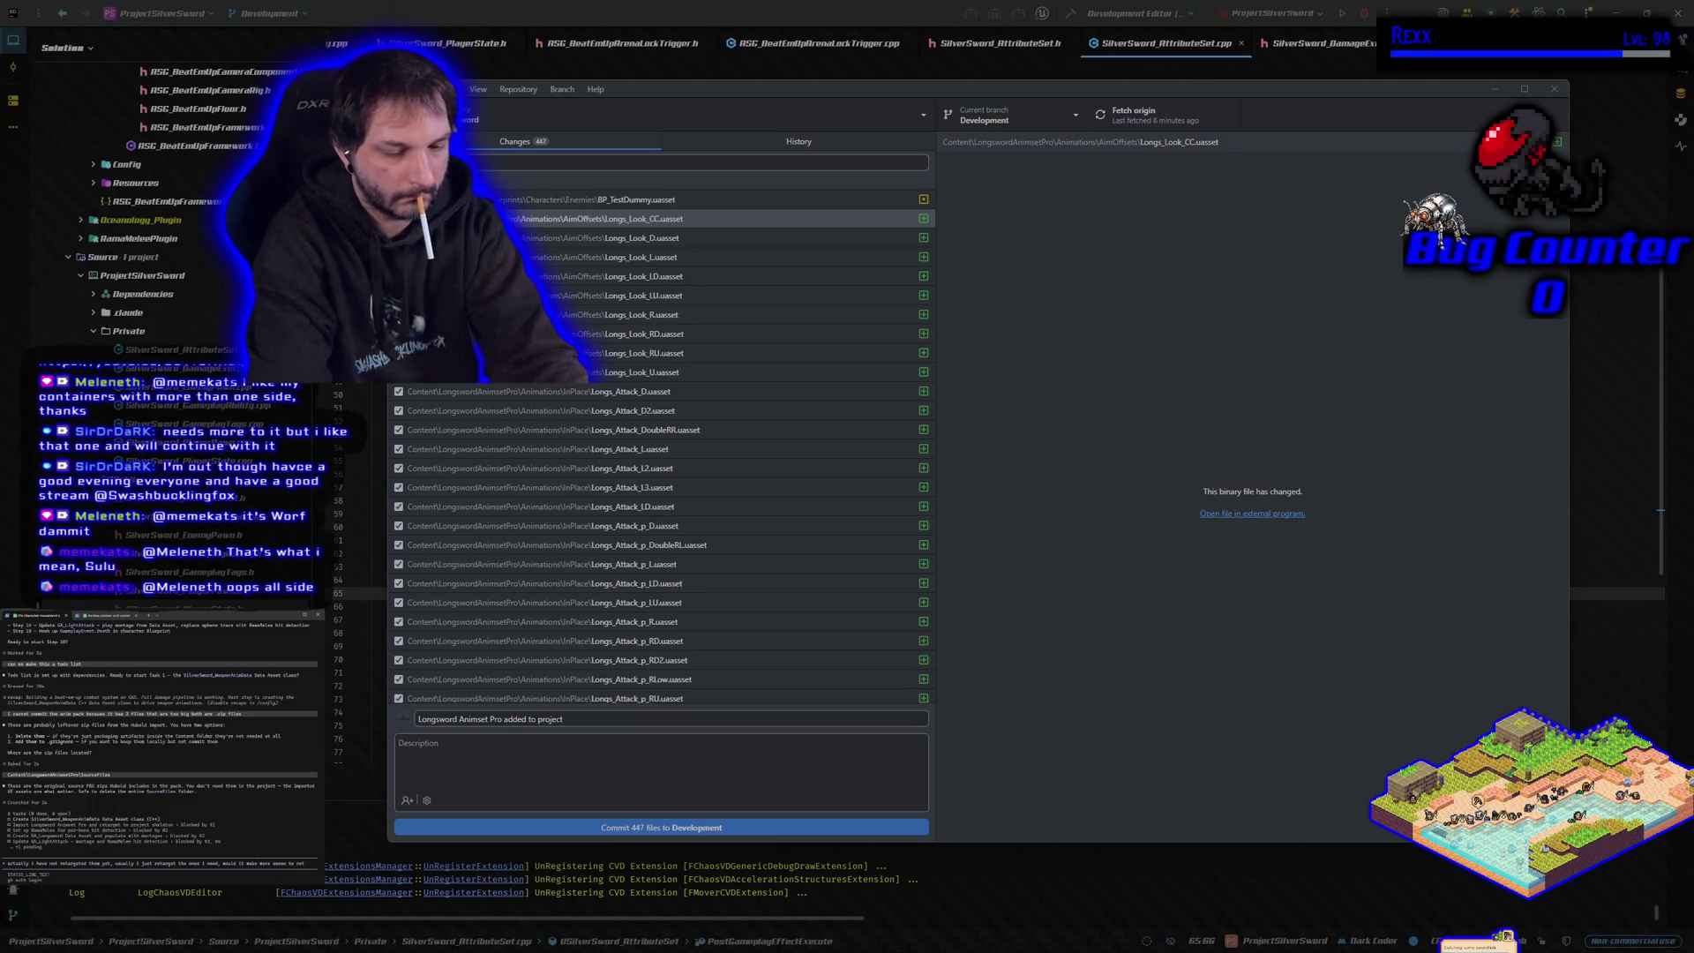
{"action": "type", "text": "get the anim pack?"}
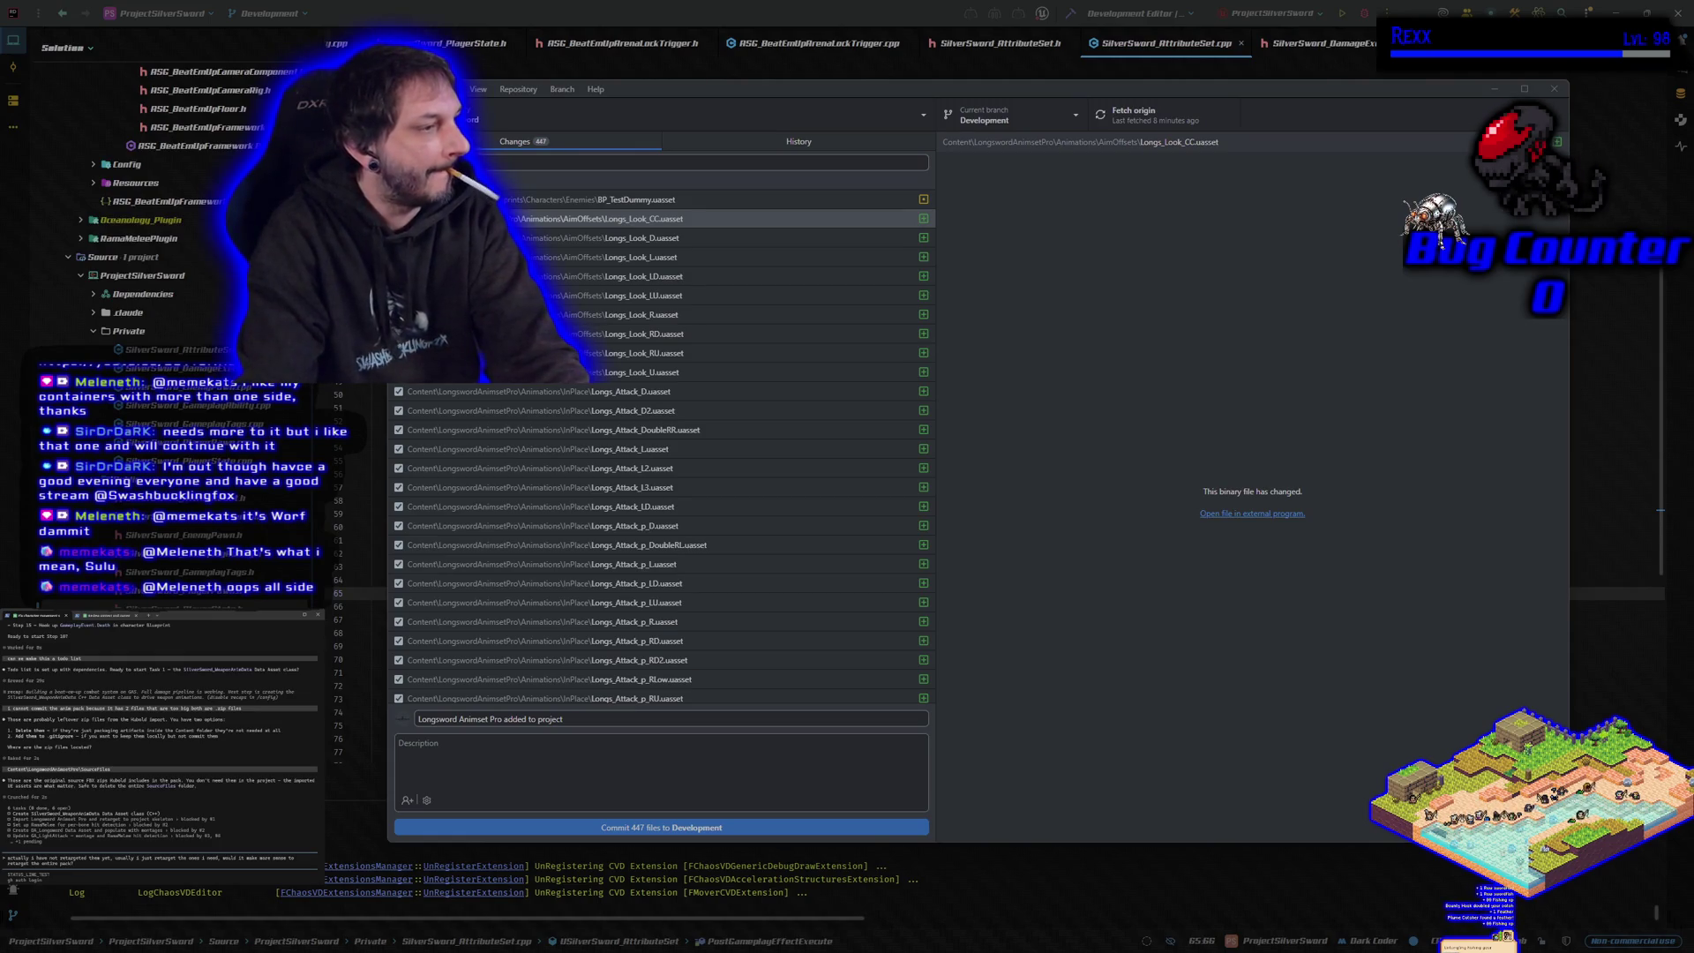
{"action": "key", "text": "Return"}
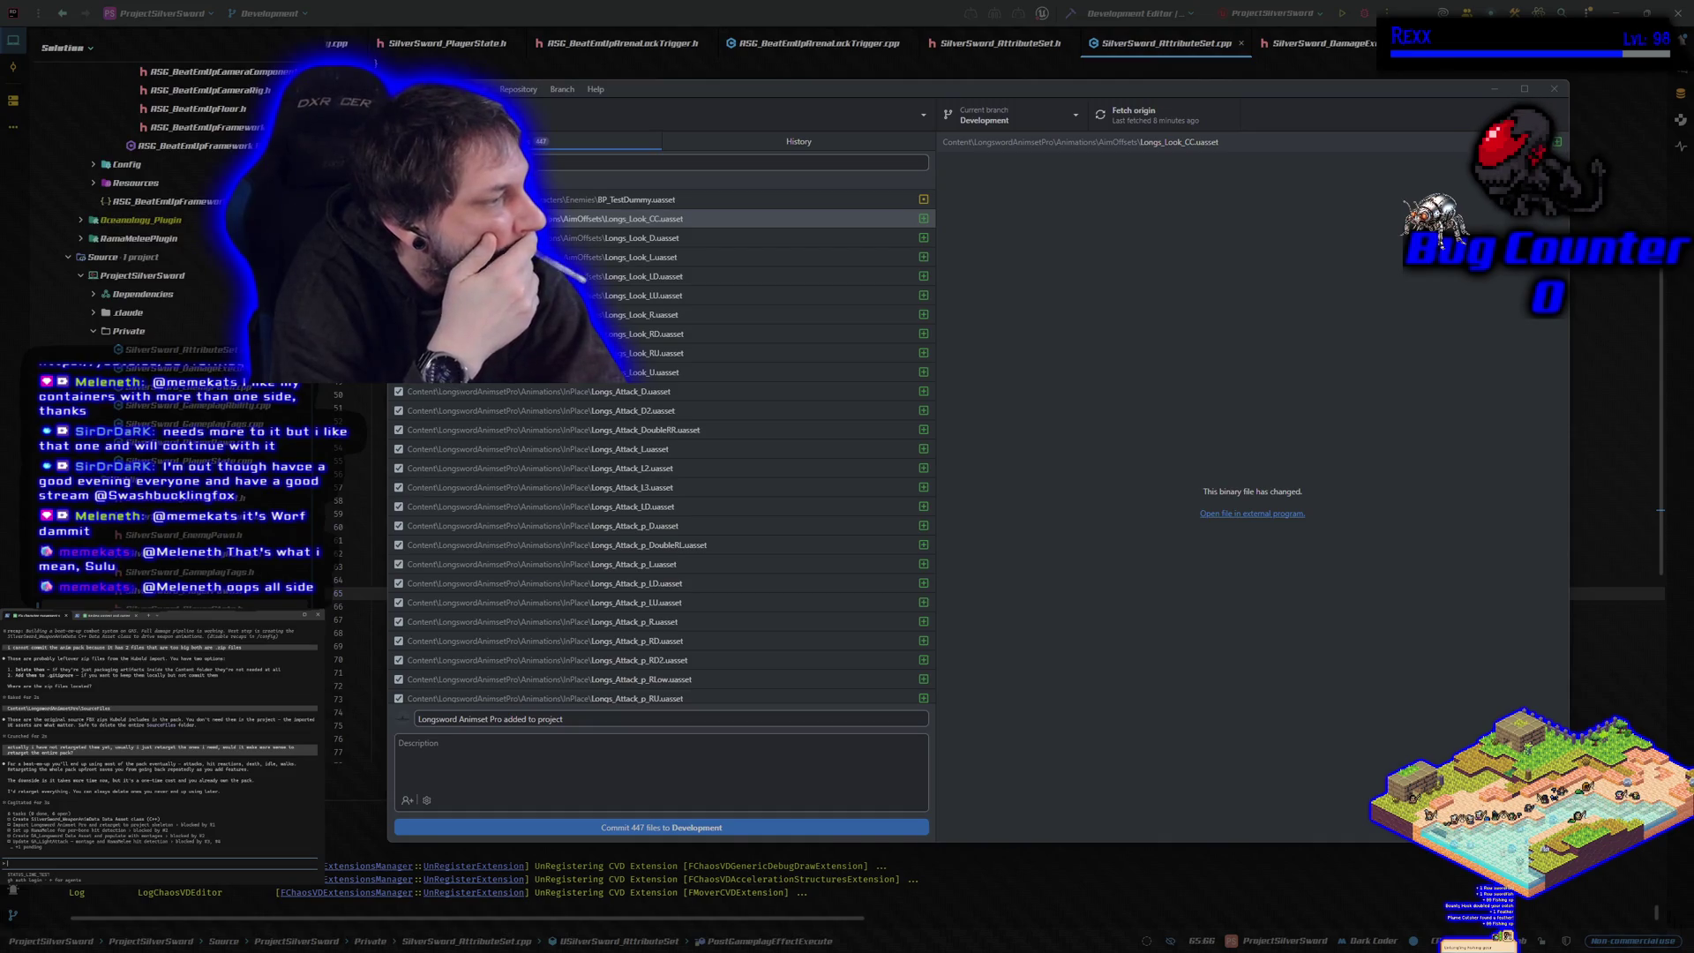
{"action": "type", "text": "ok lets retarget the whole pack"}
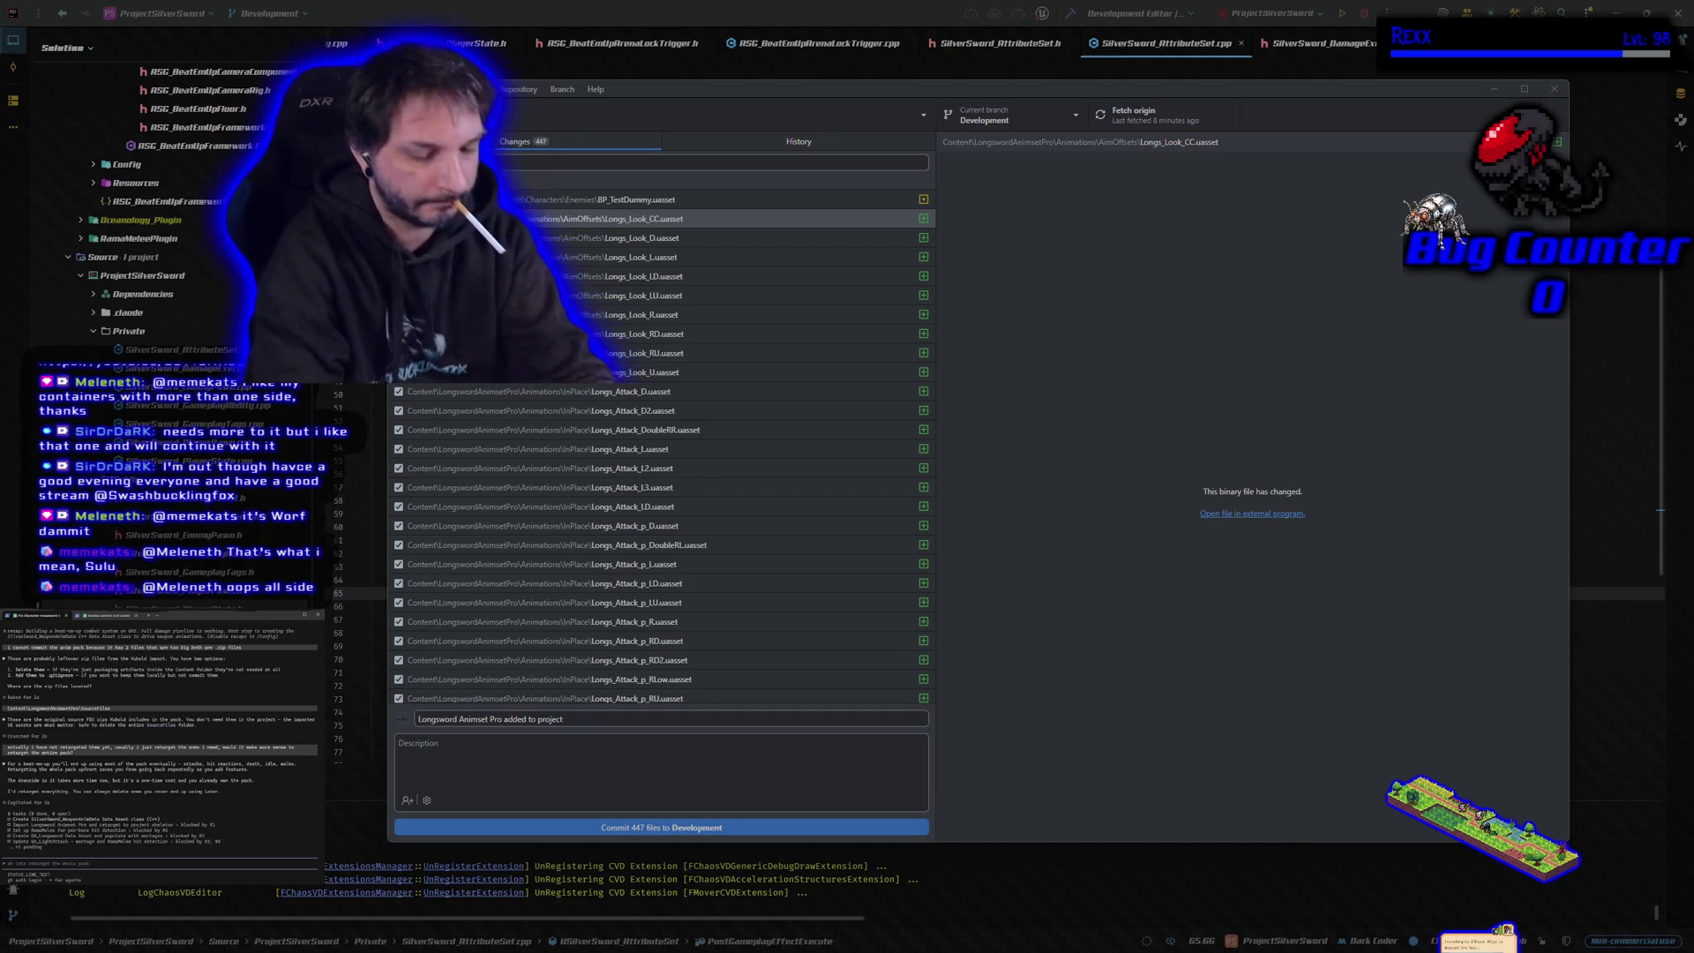
{"action": "type", "text": "k"}
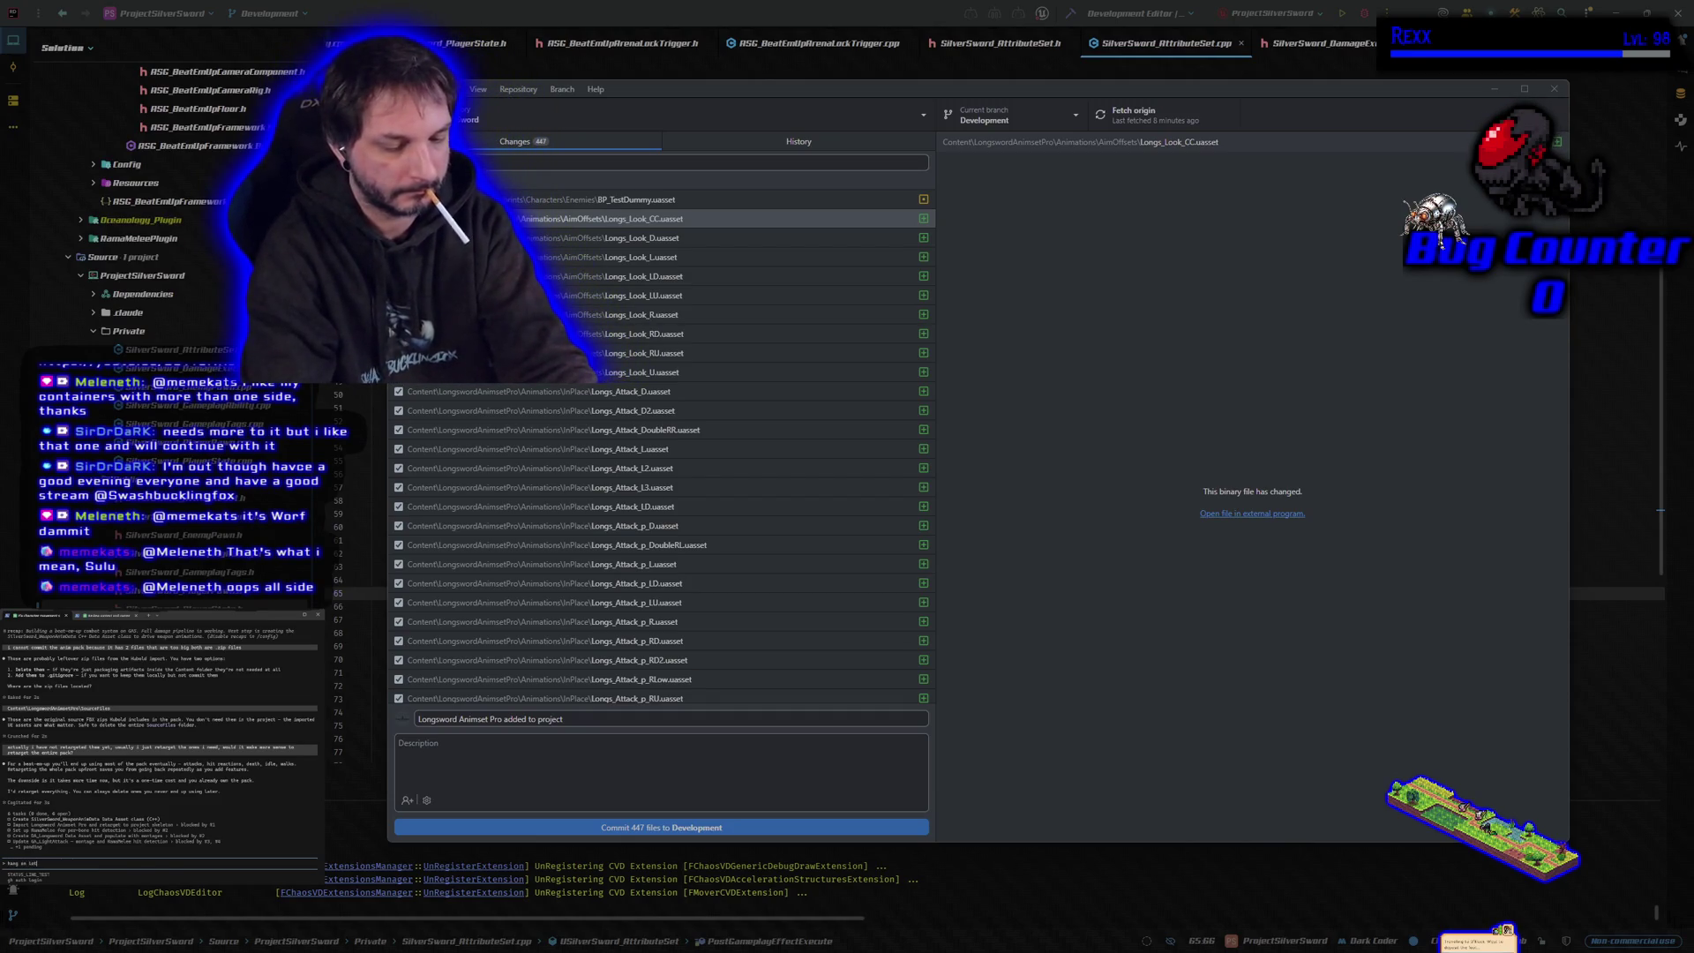
{"action": "type", "text": " let me stop be"}
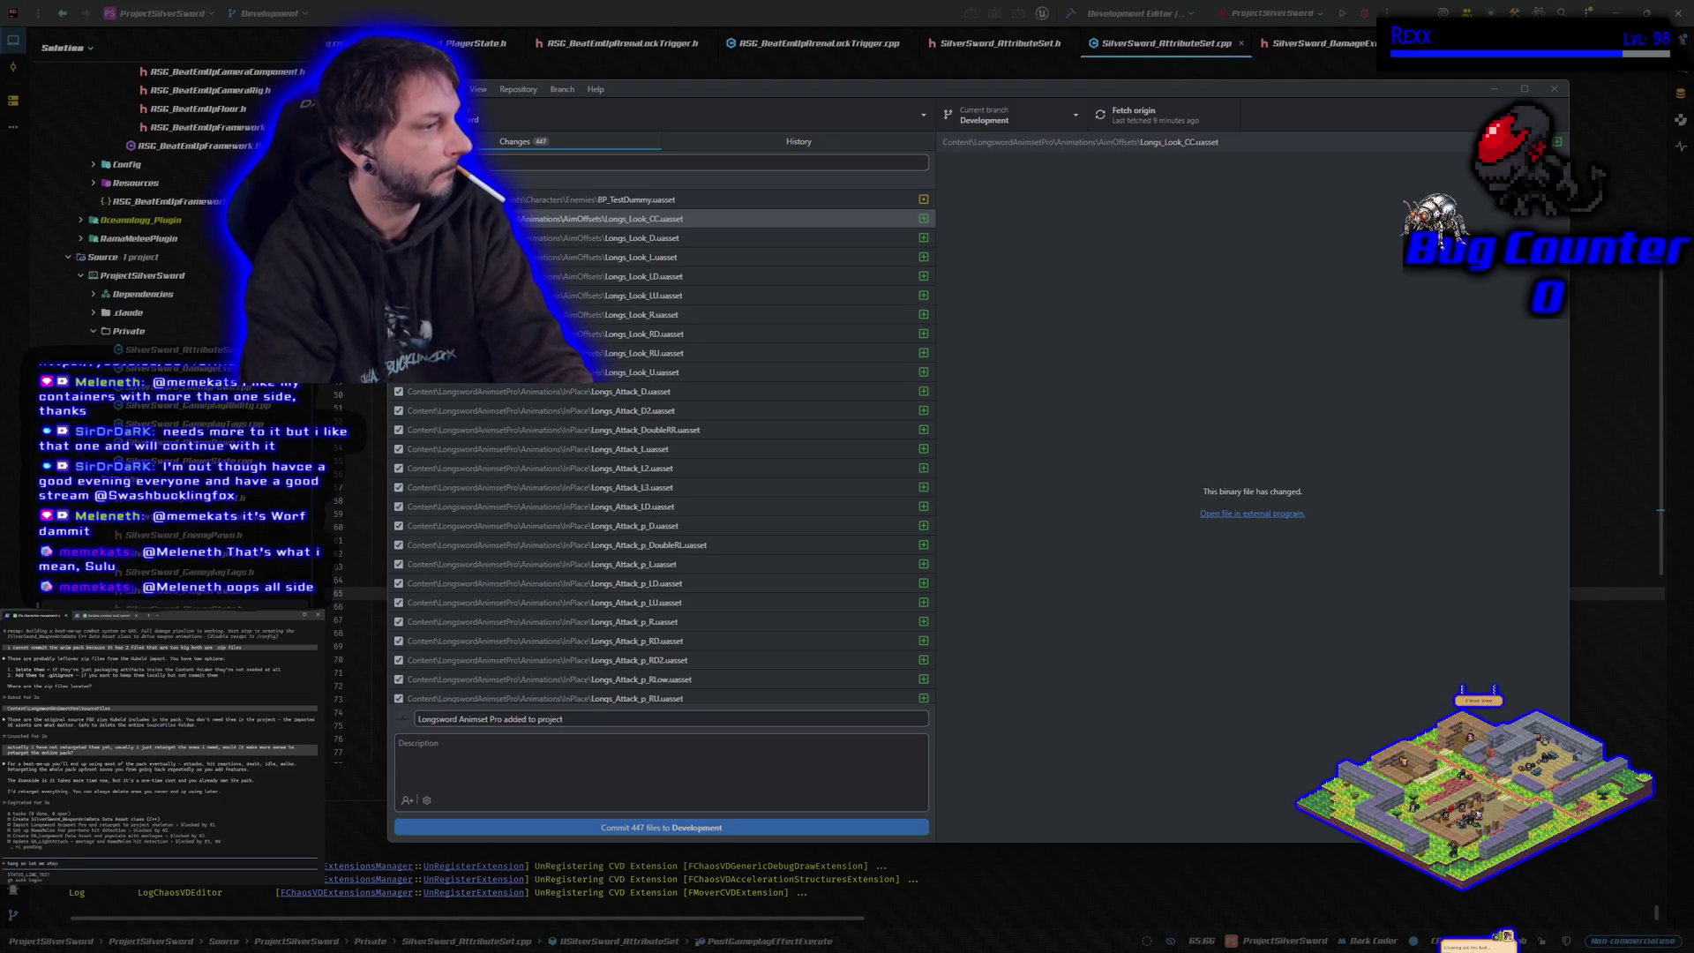
{"action": "key", "text": "BackSpace"}
{"action": "key", "text": "BackSpace"}
{"action": "key", "text": "BackSpace"}
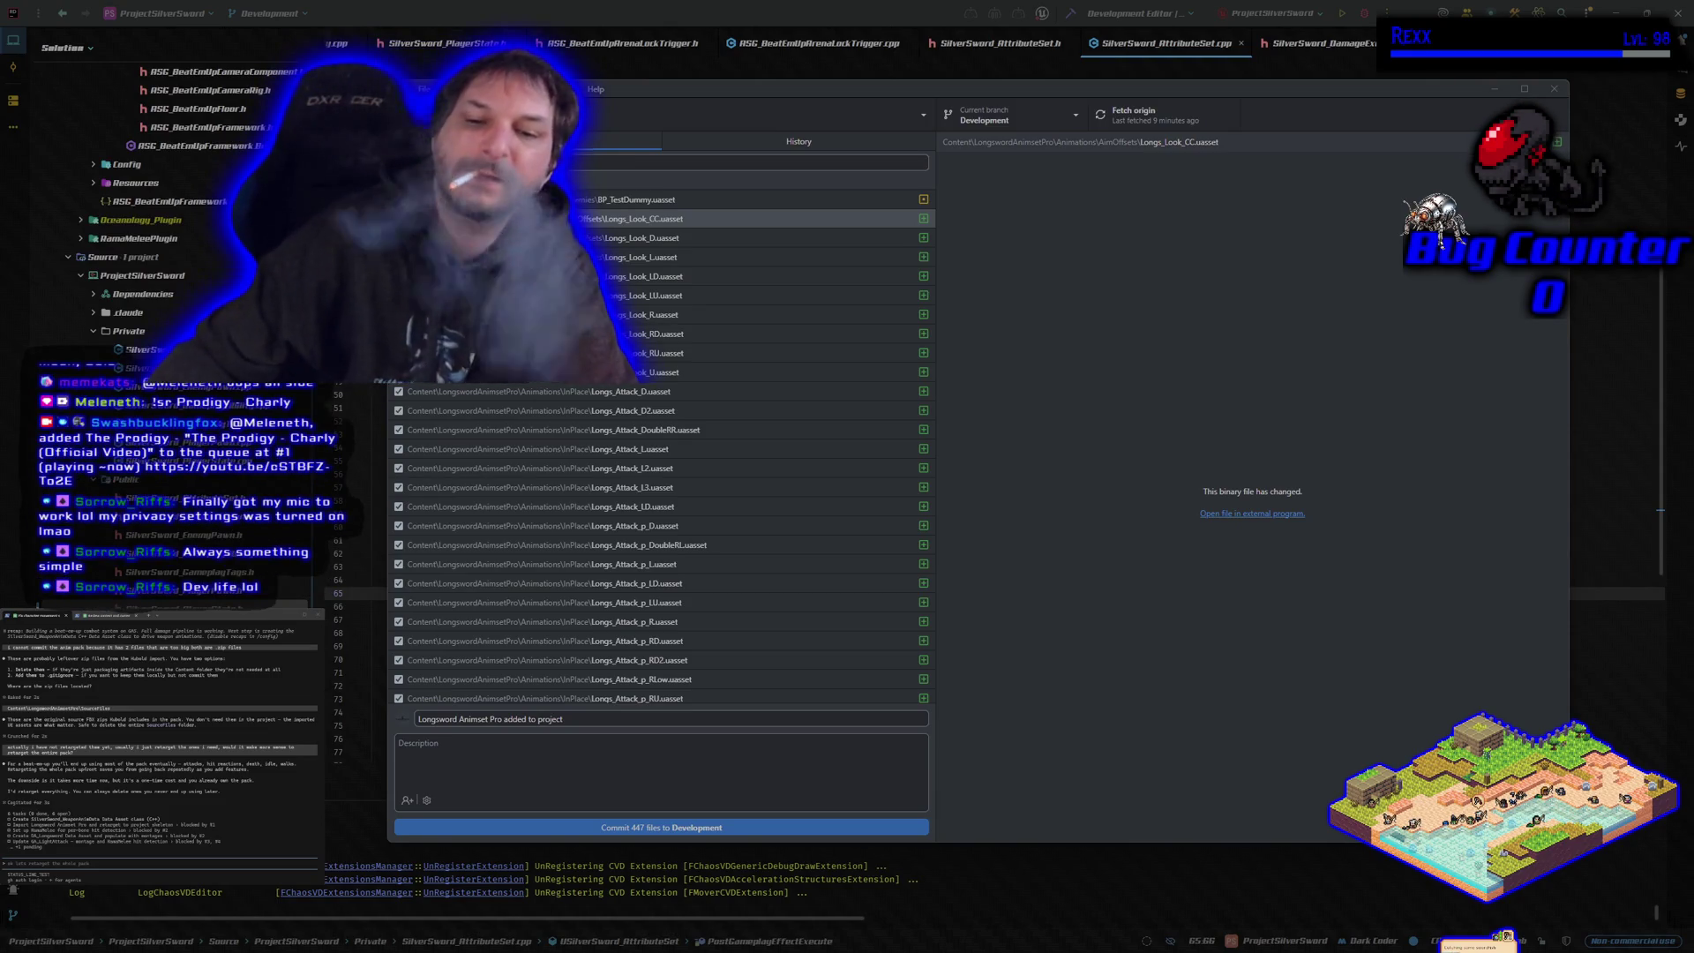
- Clear the commit summary, then ask Claude whether to delete the Fab pack after retargeting
{"action": "left_click_drag", "start_coordinate": [575, 721], "coordinate": [370, 736]}
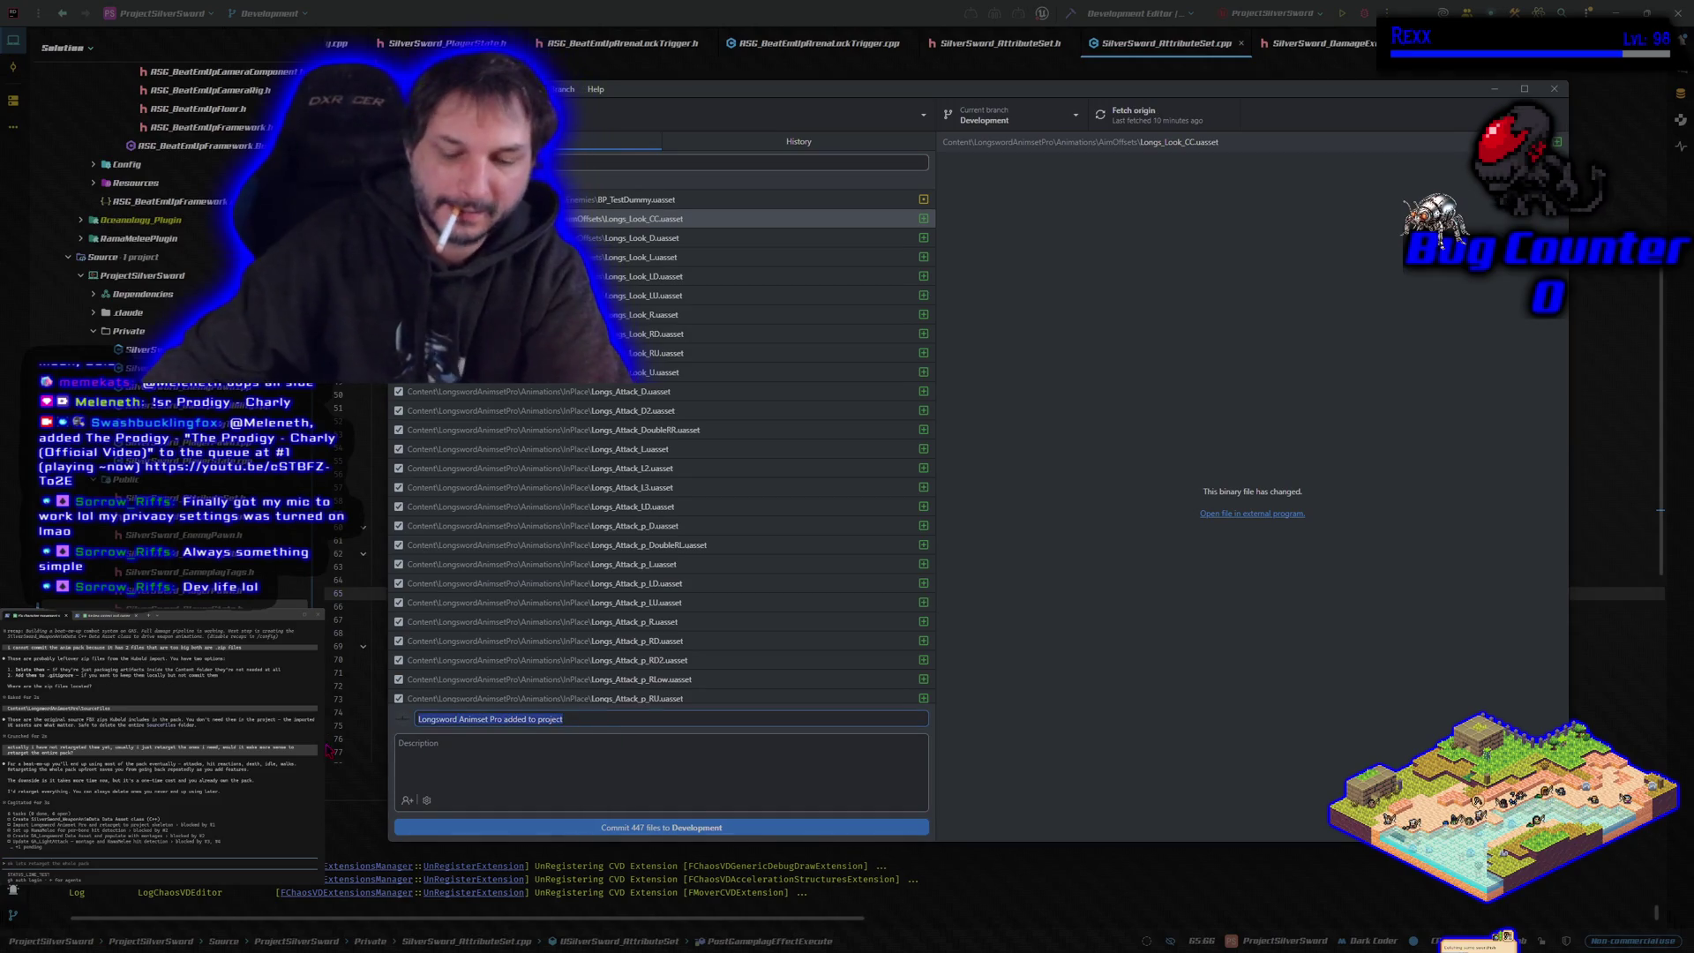
{"action": "key", "text": "BackSpace"}
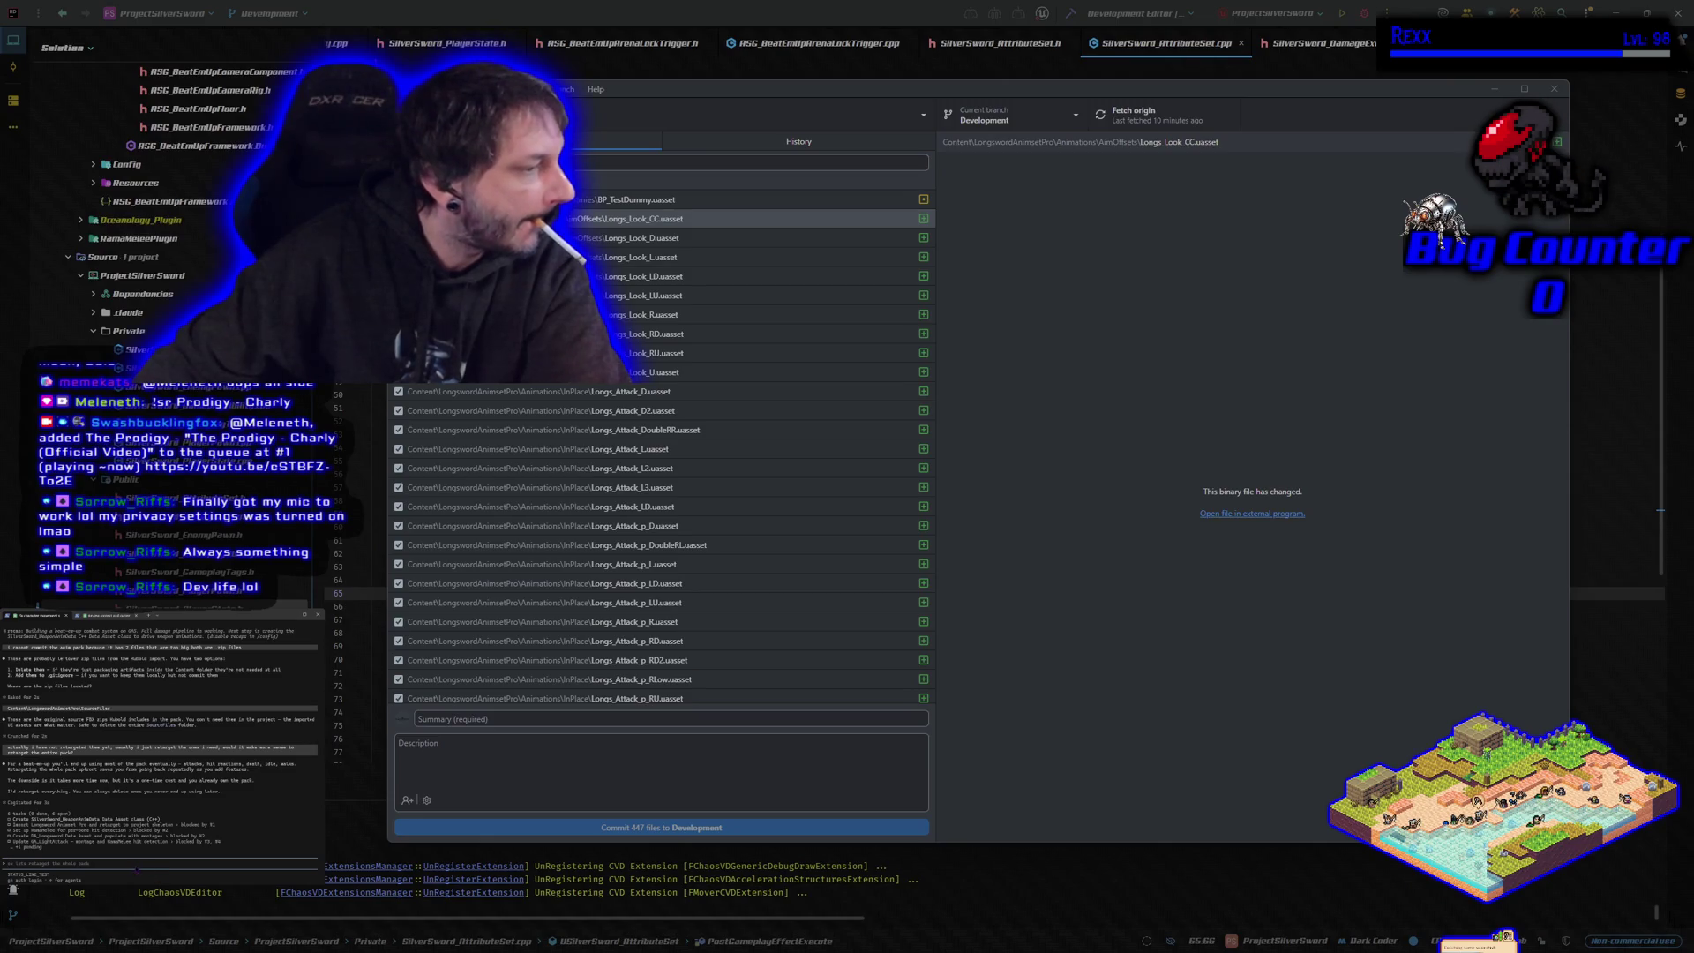
{"action": "type", "text": "we retargmost"}
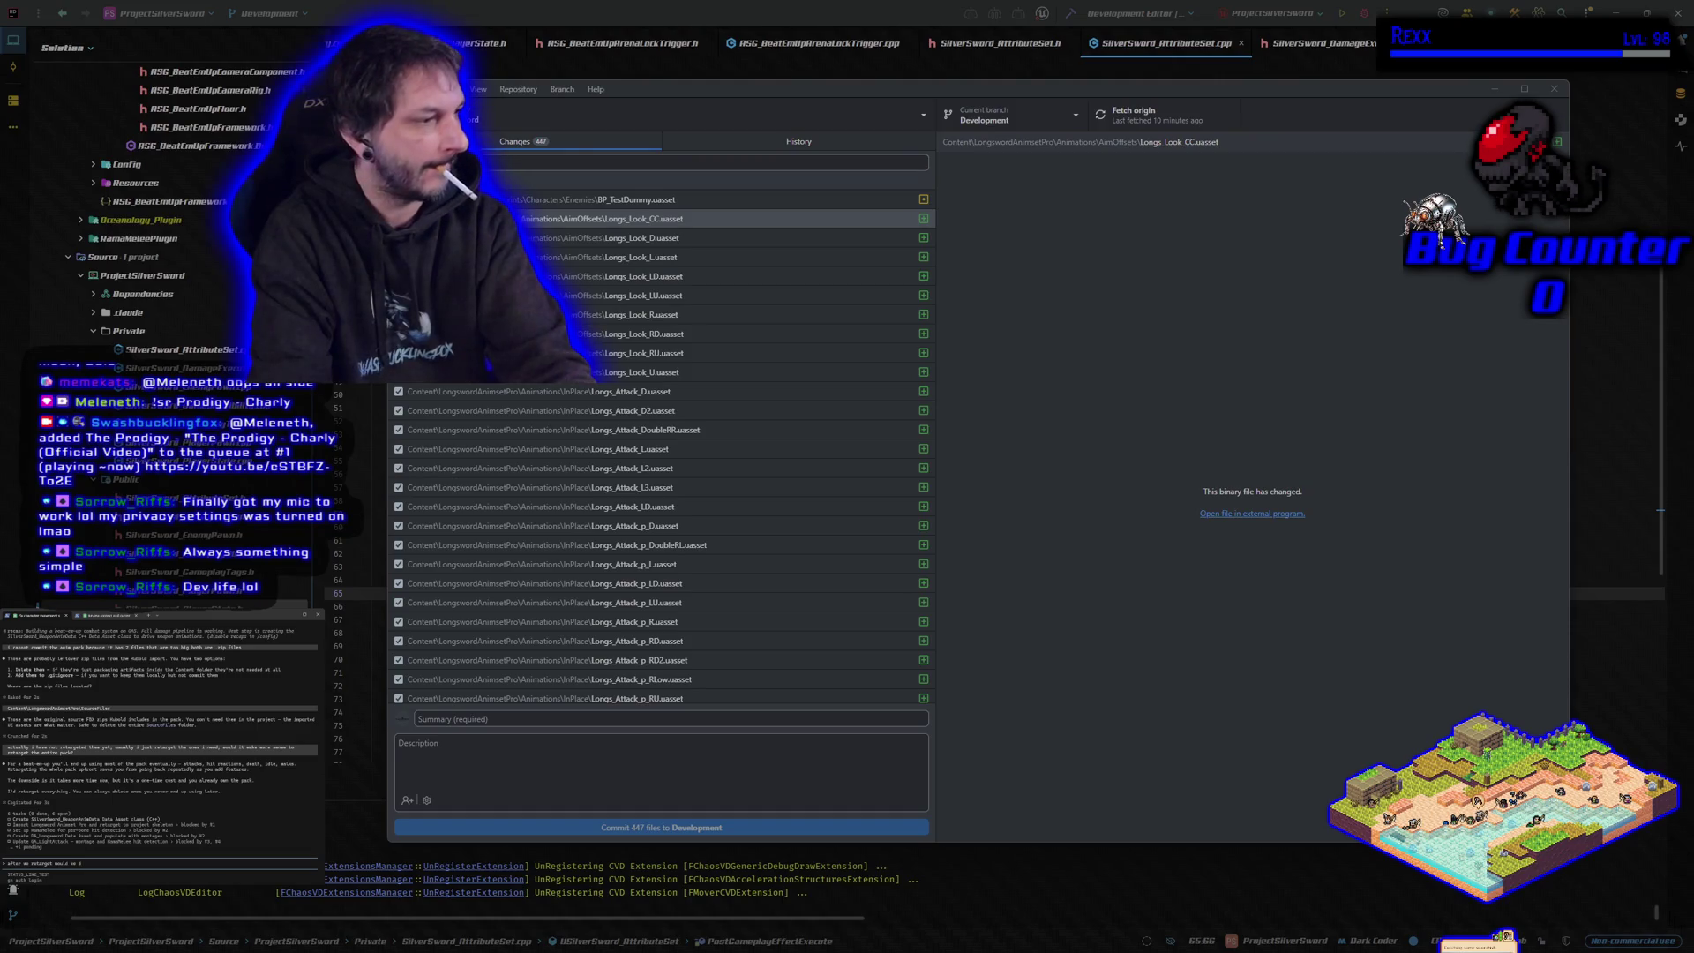
{"action": "type", "text": "he orig"}
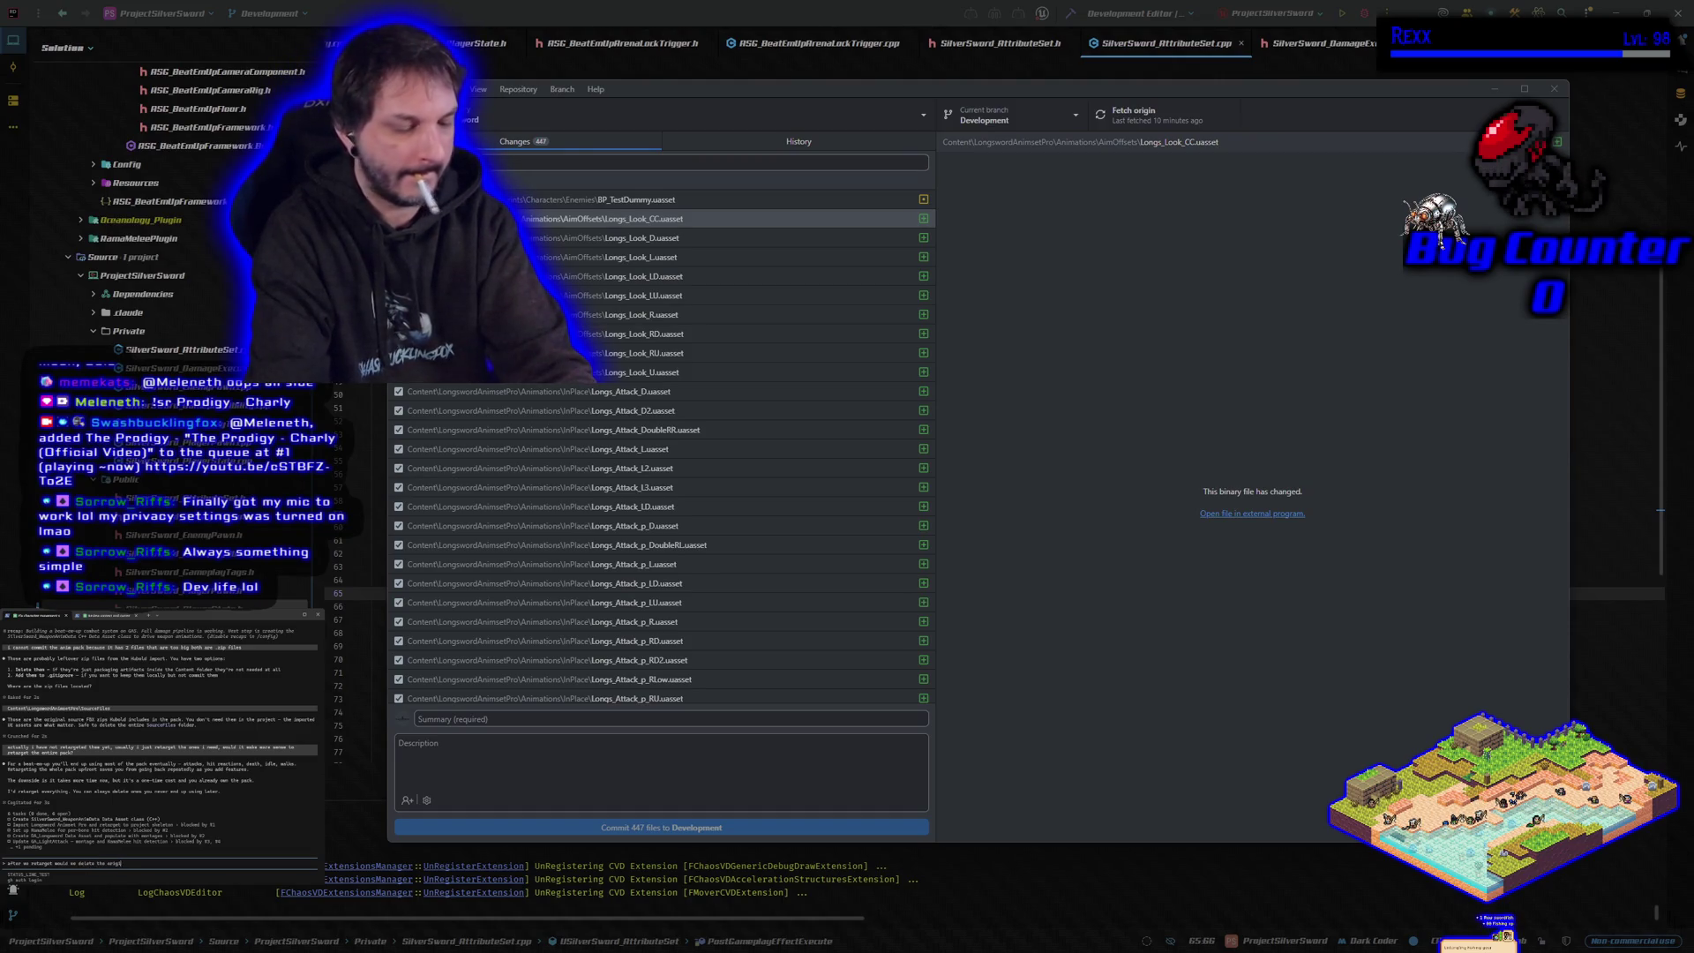
{"action": "type", "text": "from before"}
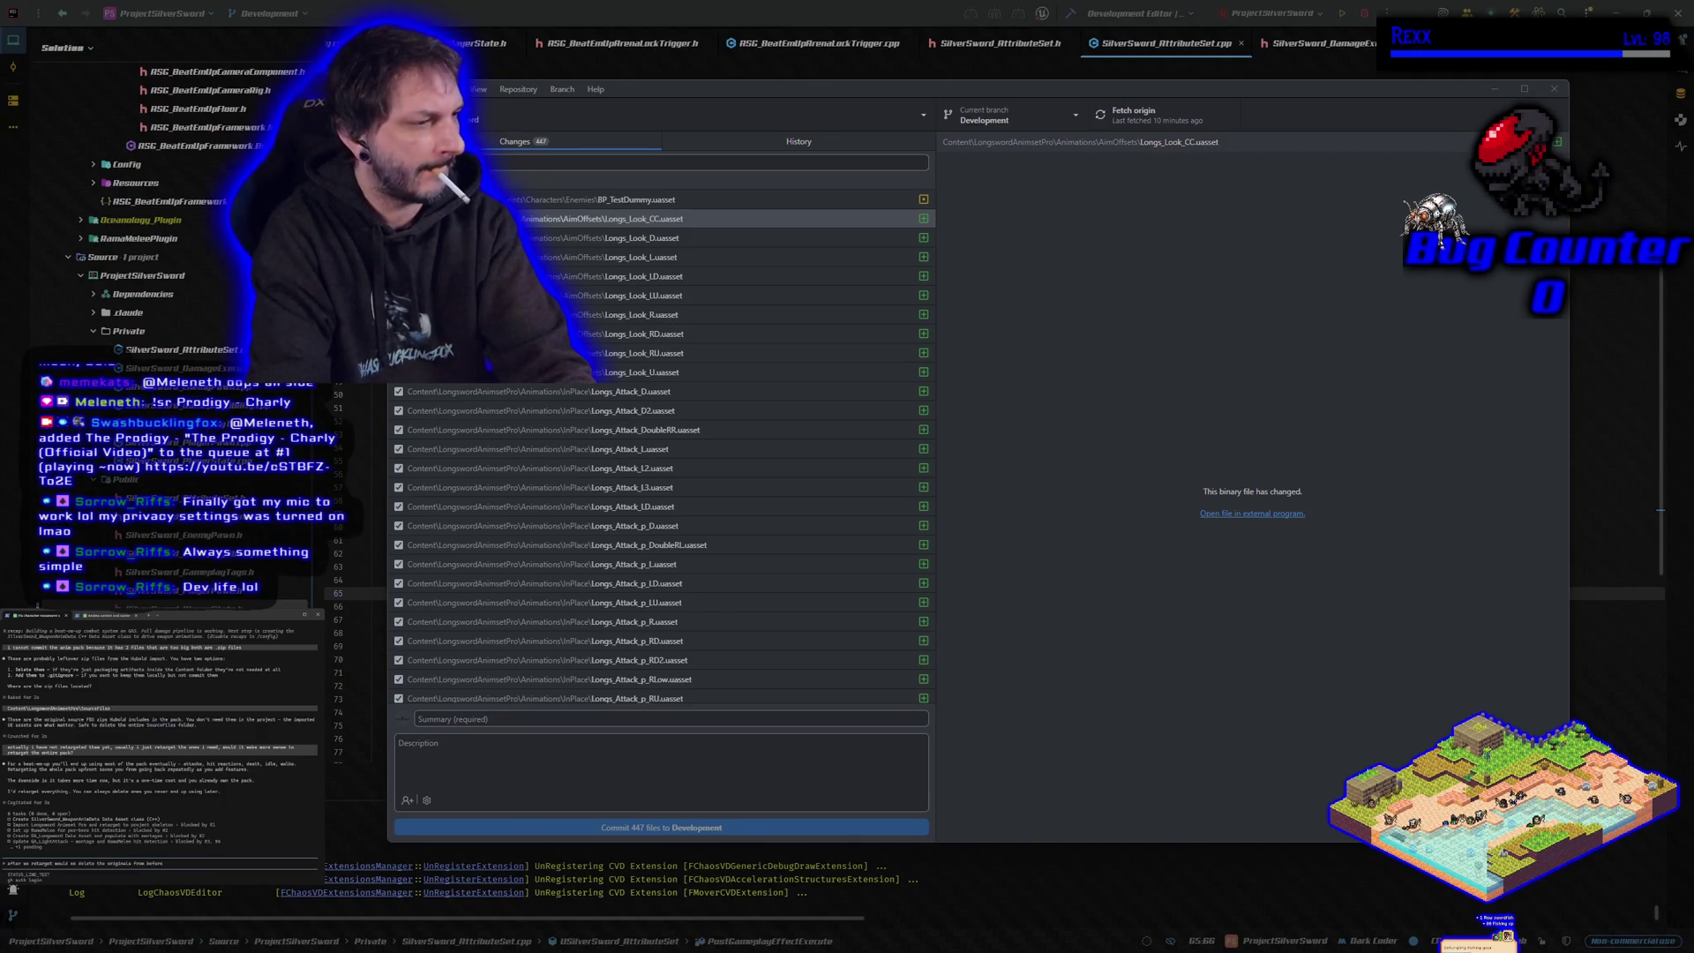
{"action": "key", "text": "BackSpace"}
{"action": "key", "text": "BackSpace"}
{"action": "key", "text": "BackSpace"}
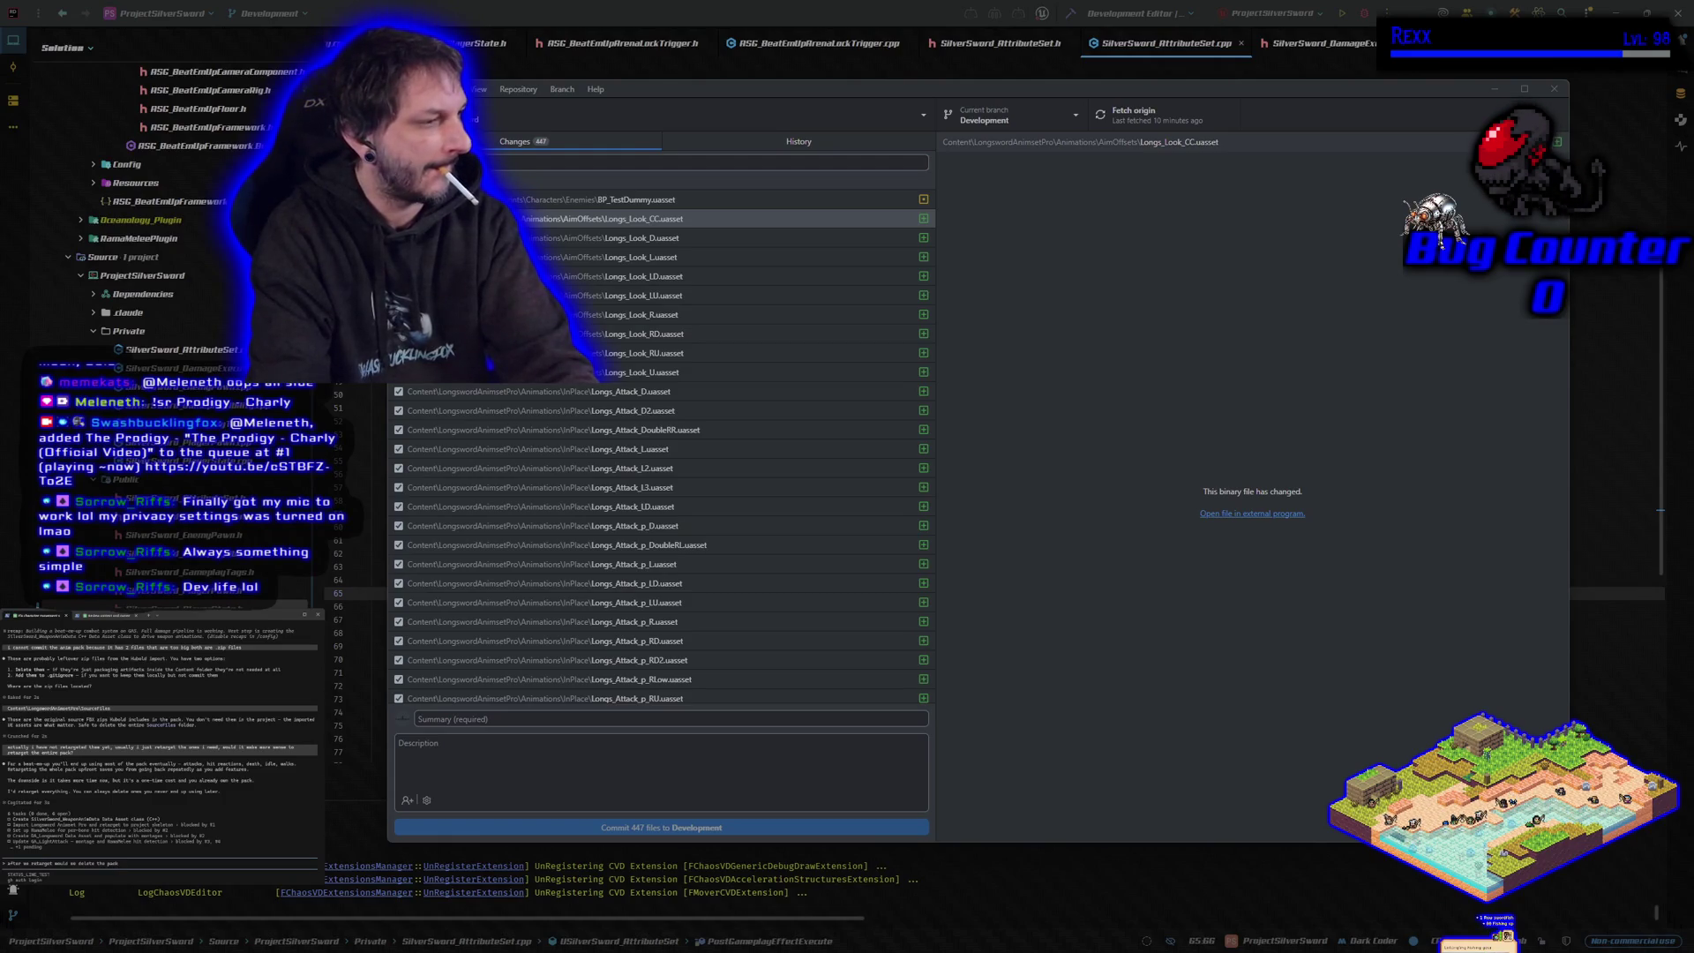
{"action": "type", "text": " that we downloaded from fab o"}
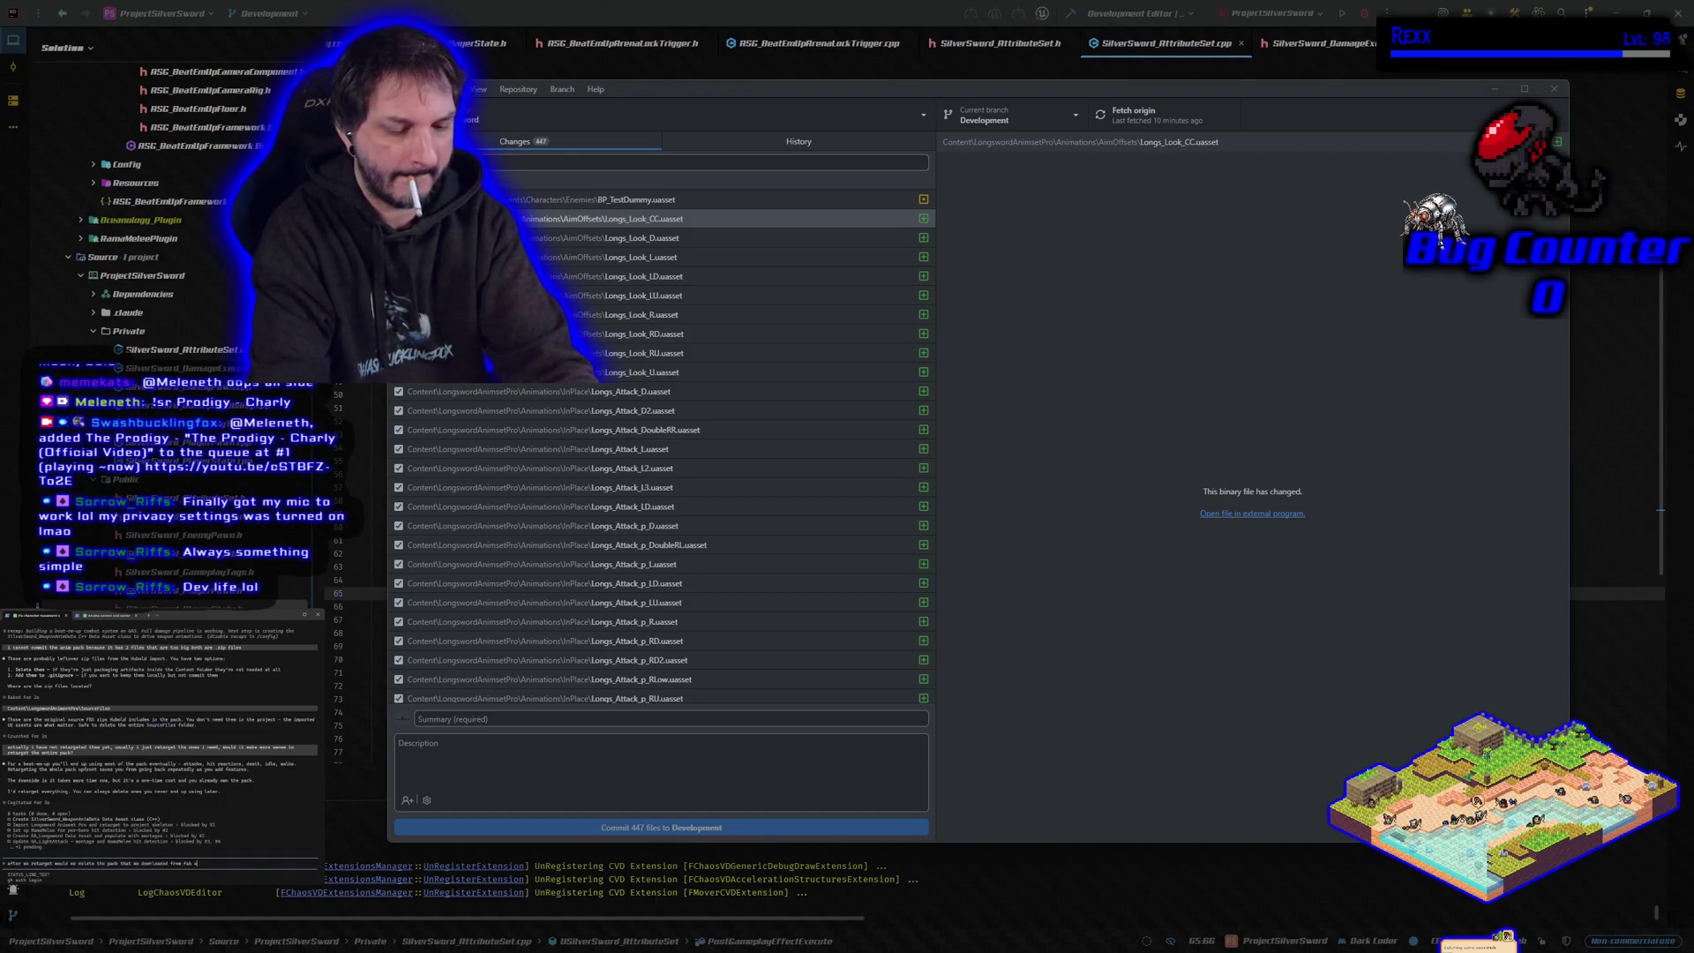
{"action": "type", "text": " ust keep the re"}
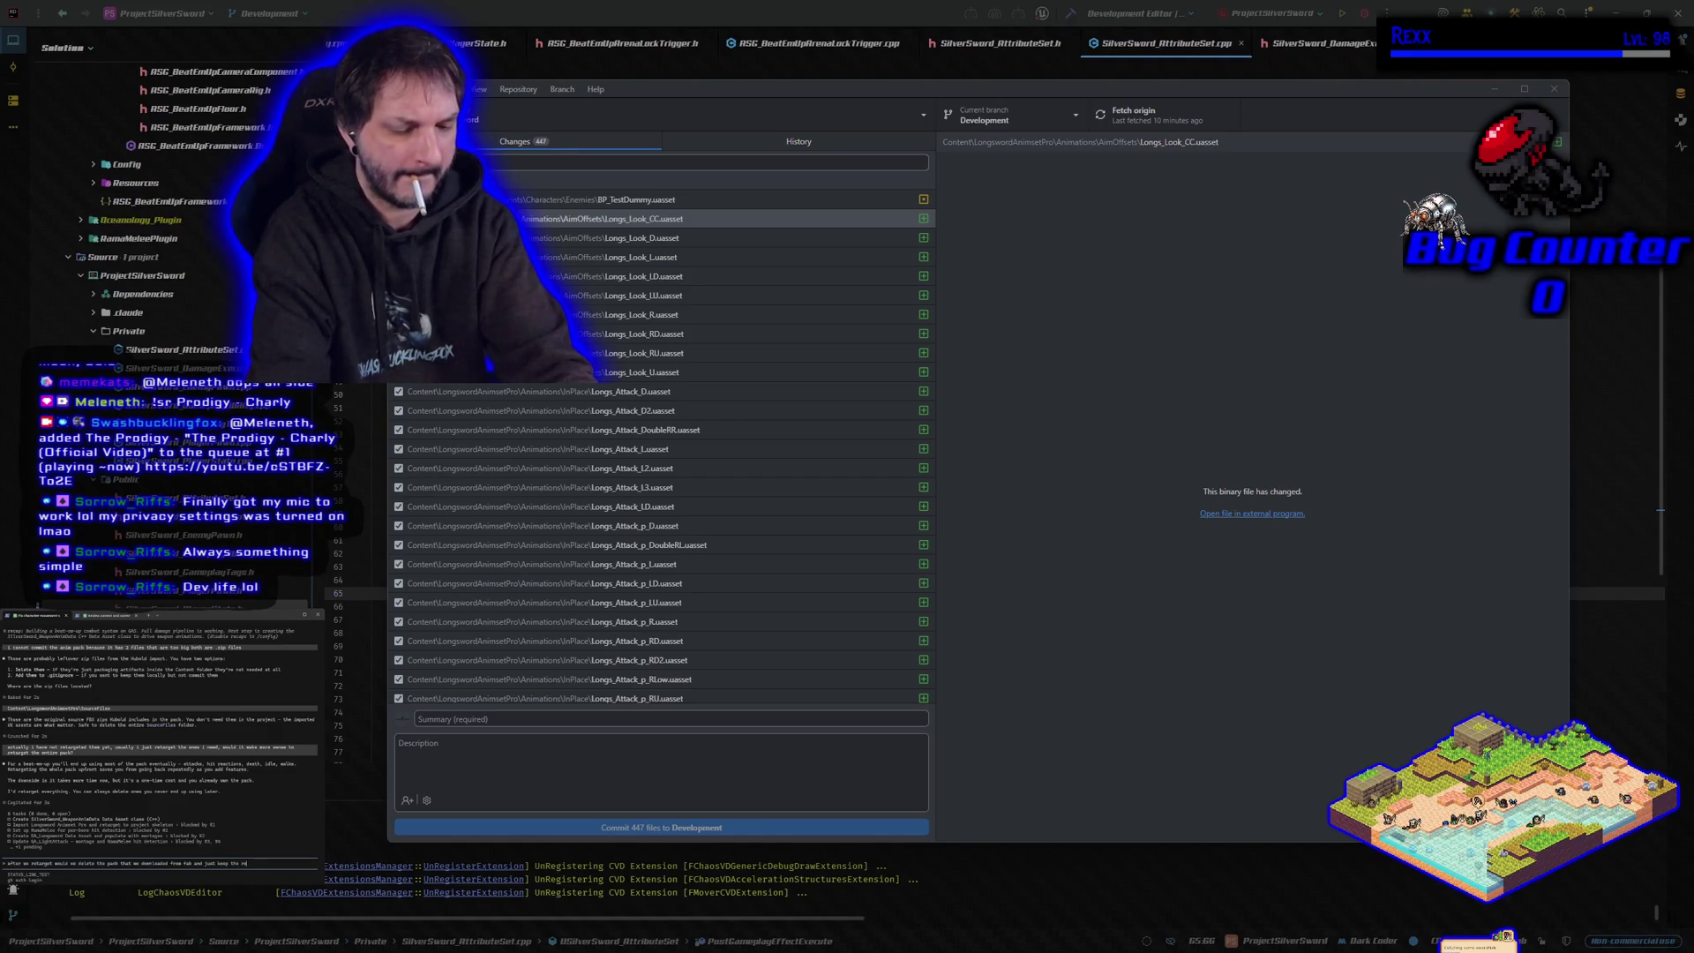
{"action": "type", "text": "s in a seperate"}
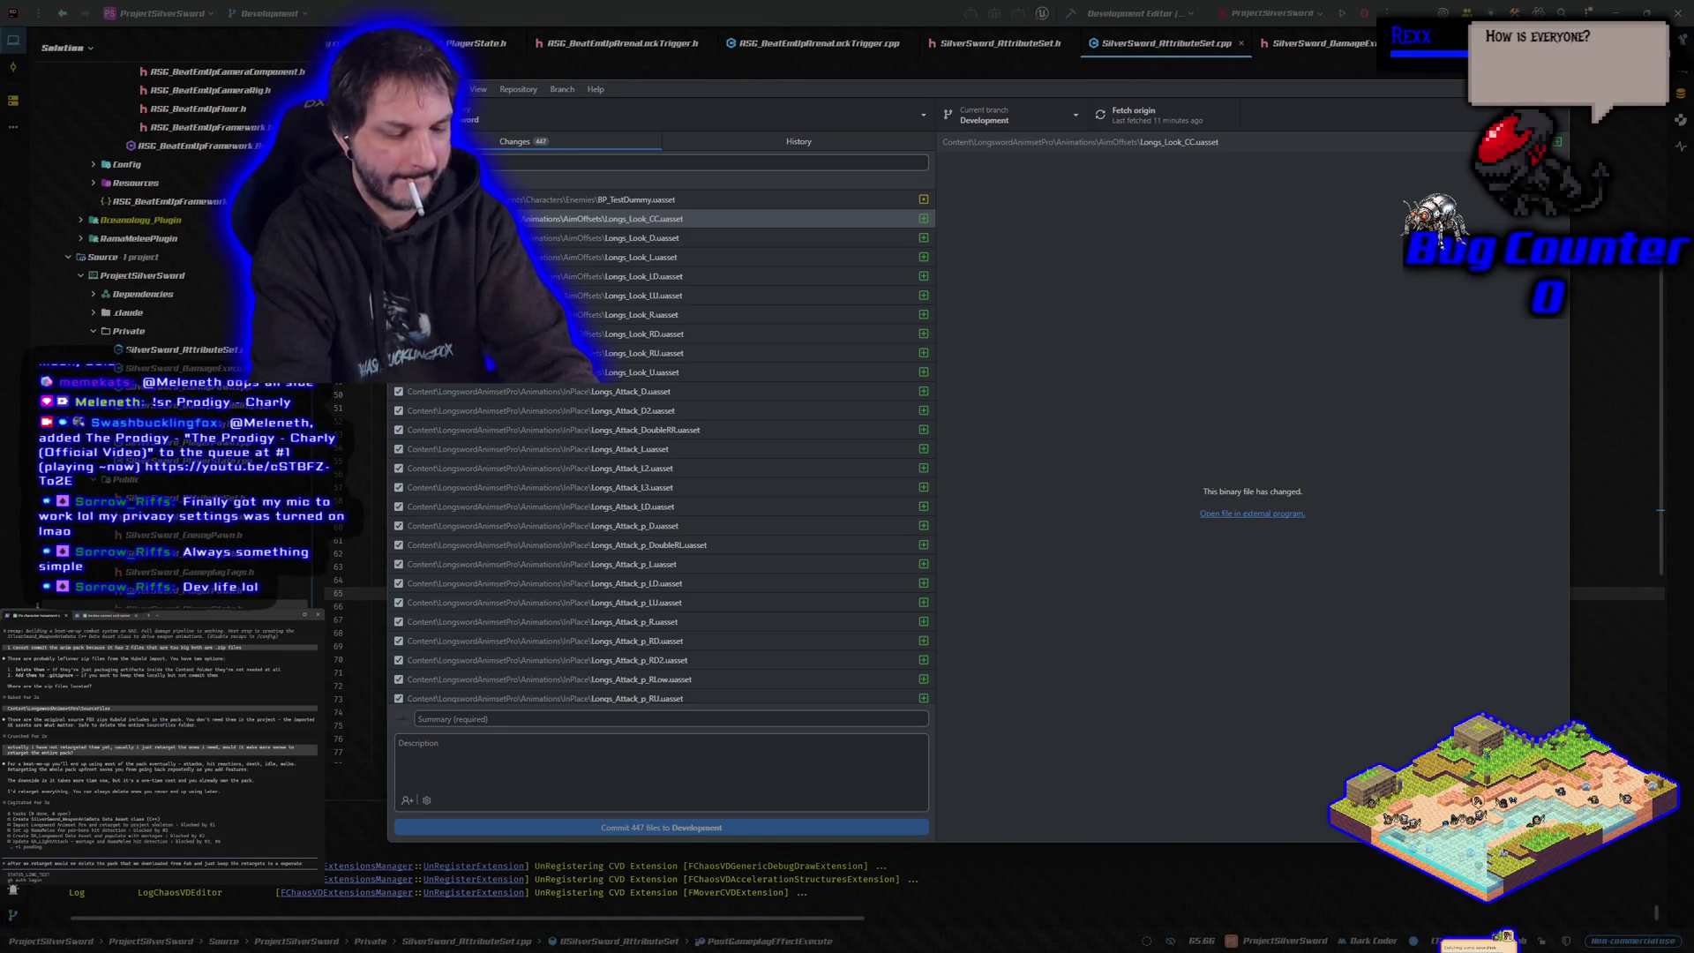
{"action": "type", "text": "folder?"}
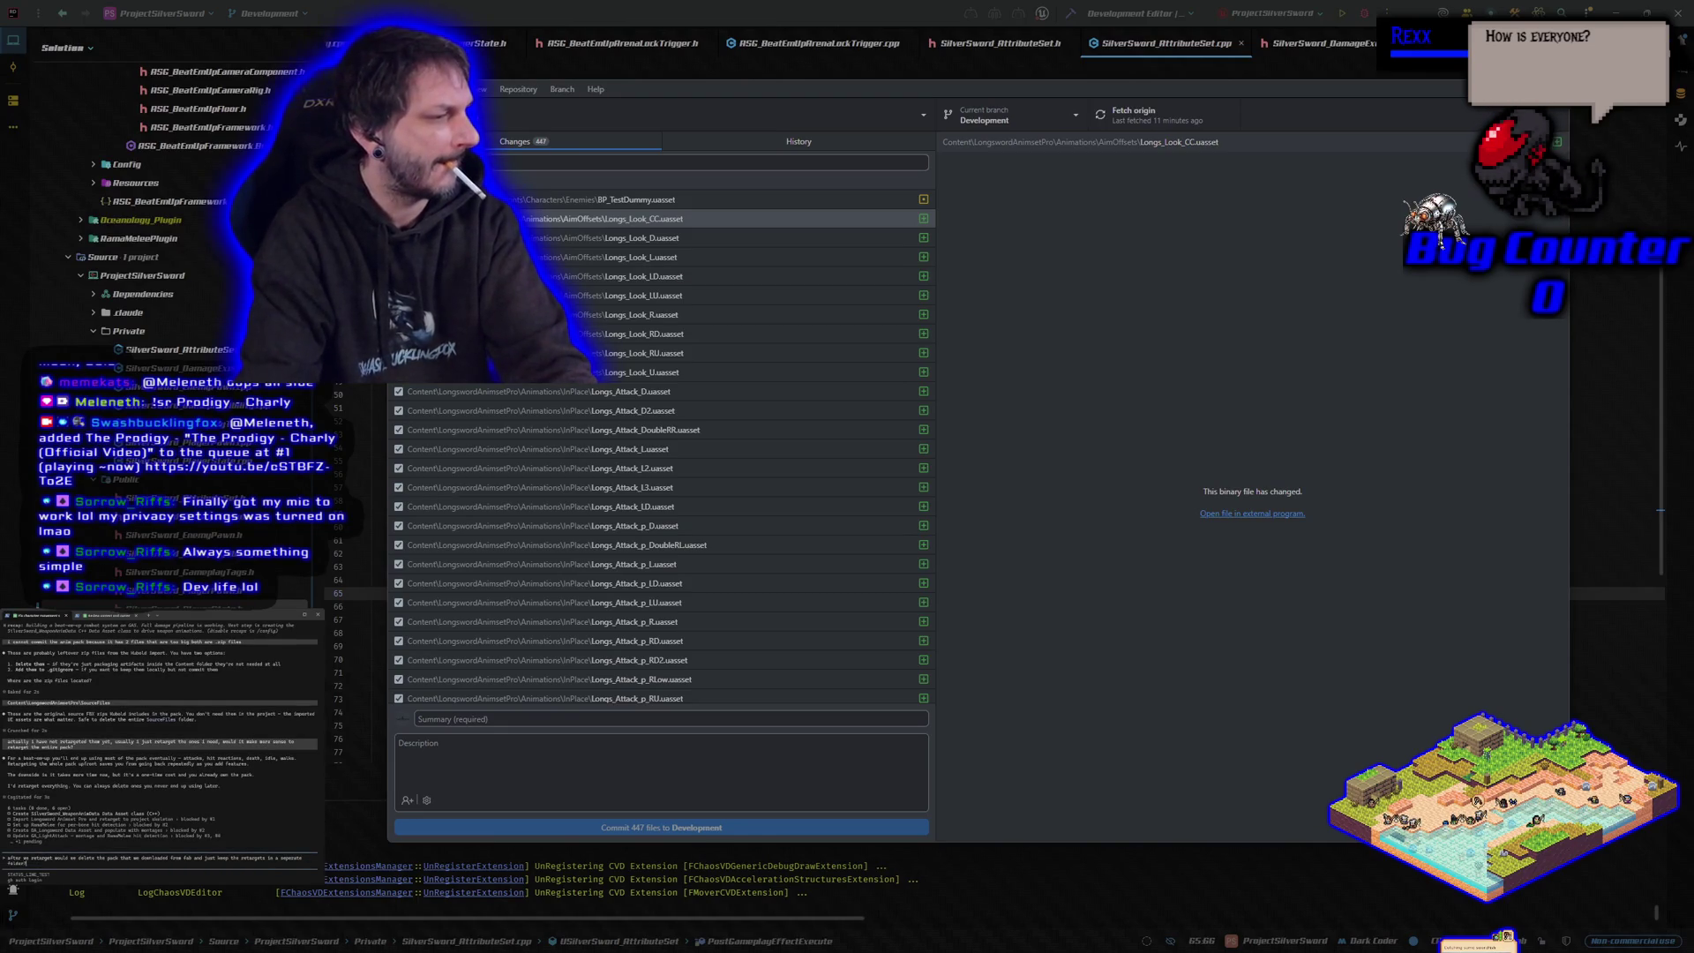
{"action": "key", "text": "Return"}
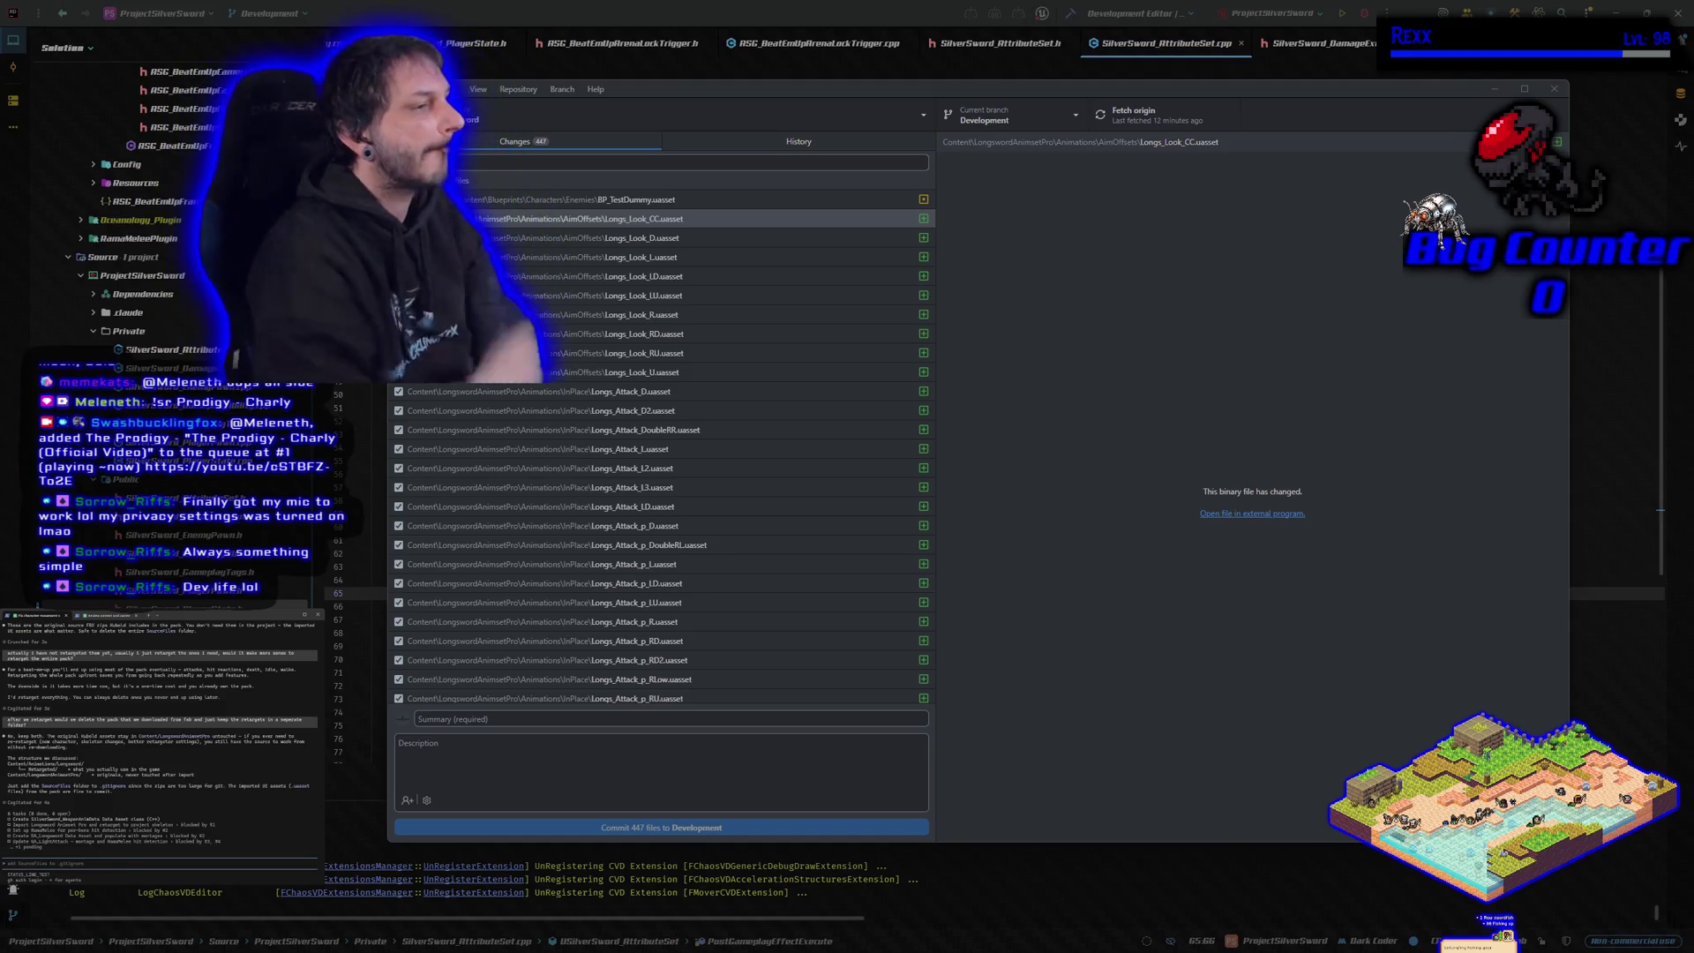
- Start a new Claude Code prompt and minimize GitHub Desktop to reveal Unreal's BP_TestDummy graph
{"action": "type", "text": "actually it would be content"}
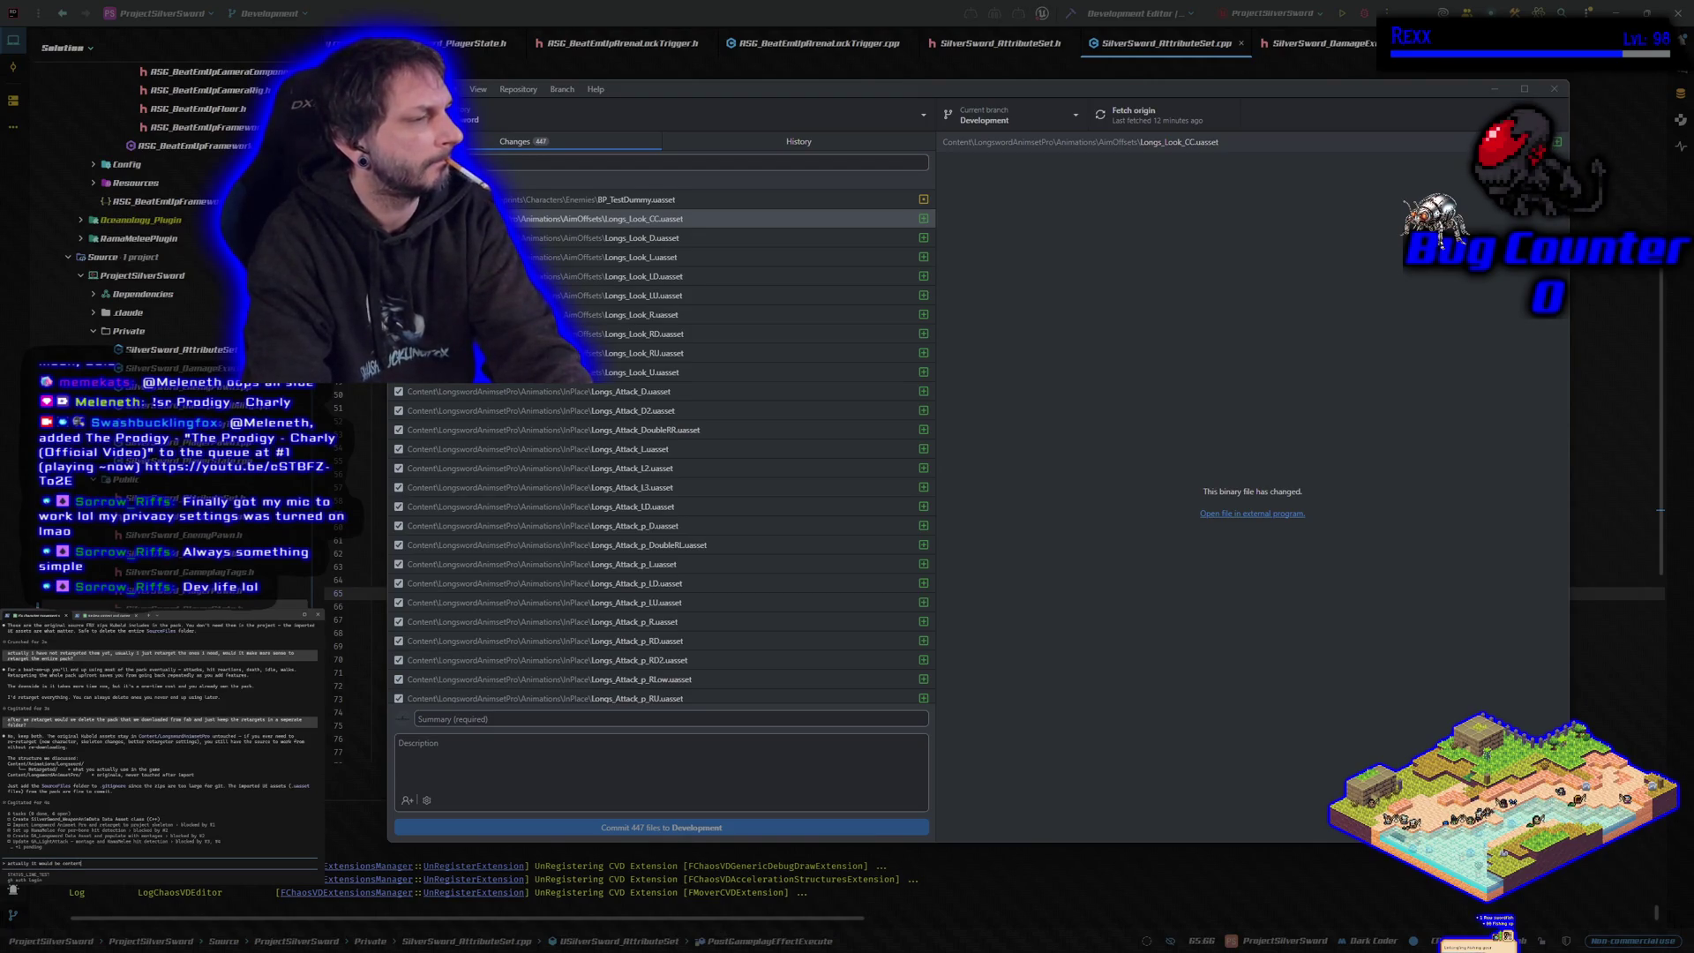
{"action": "type", "text": "/"}
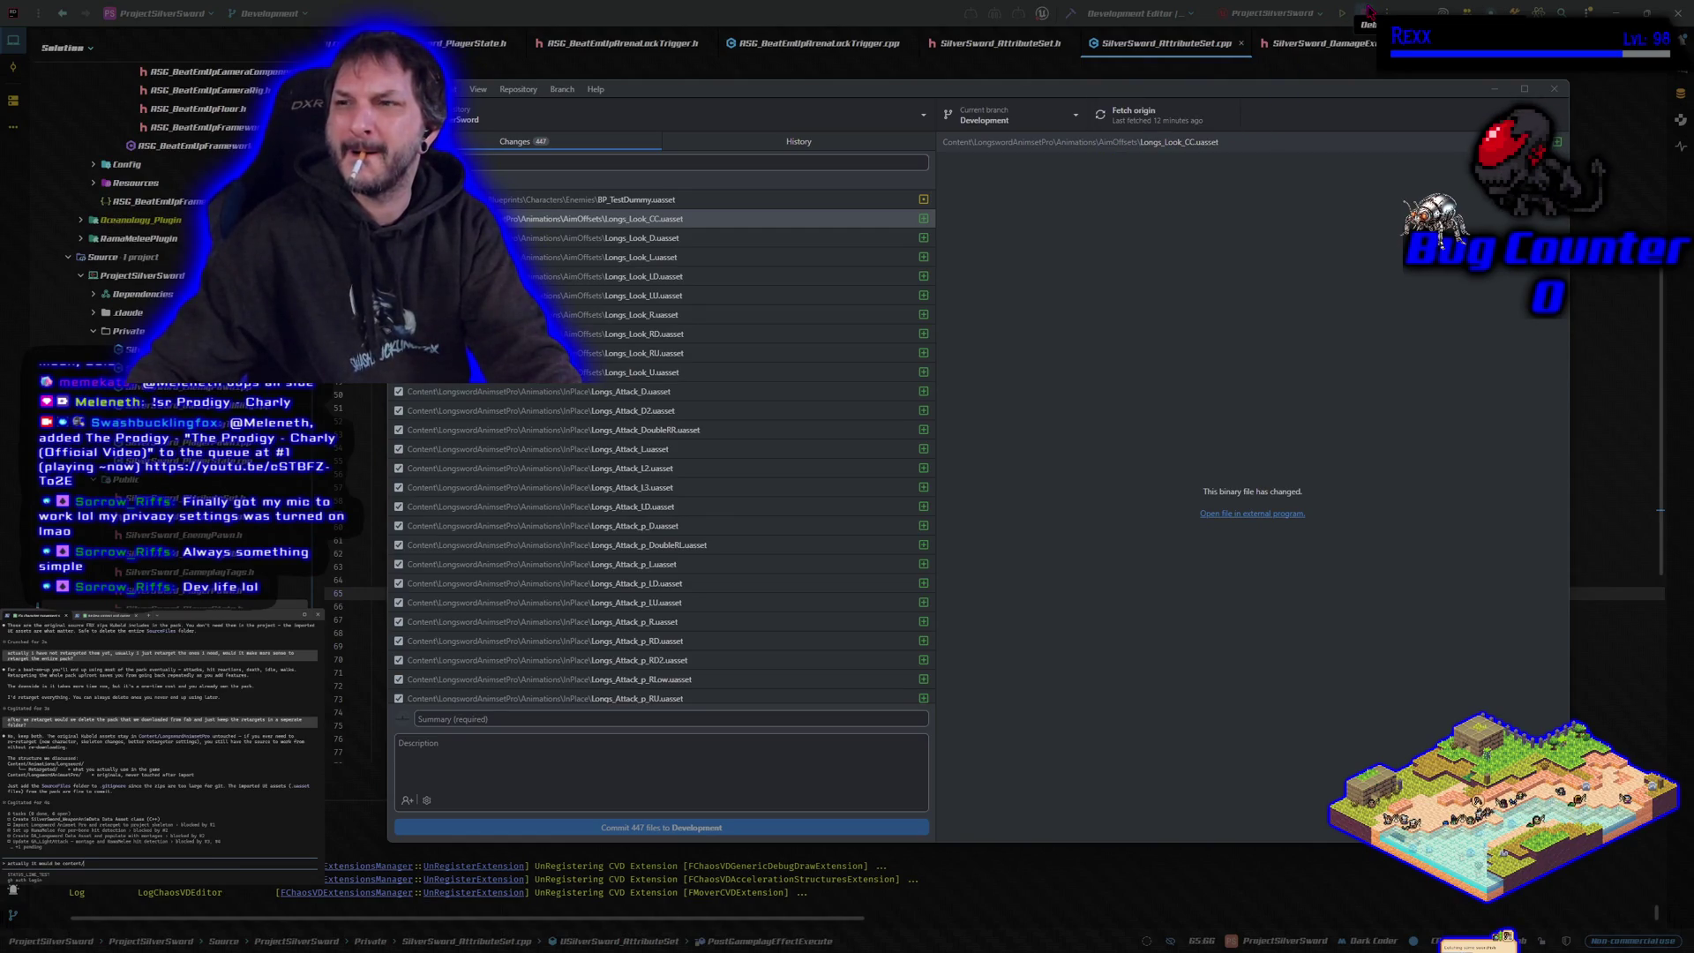
{"action": "left_click", "coordinate": [1366, 11]}
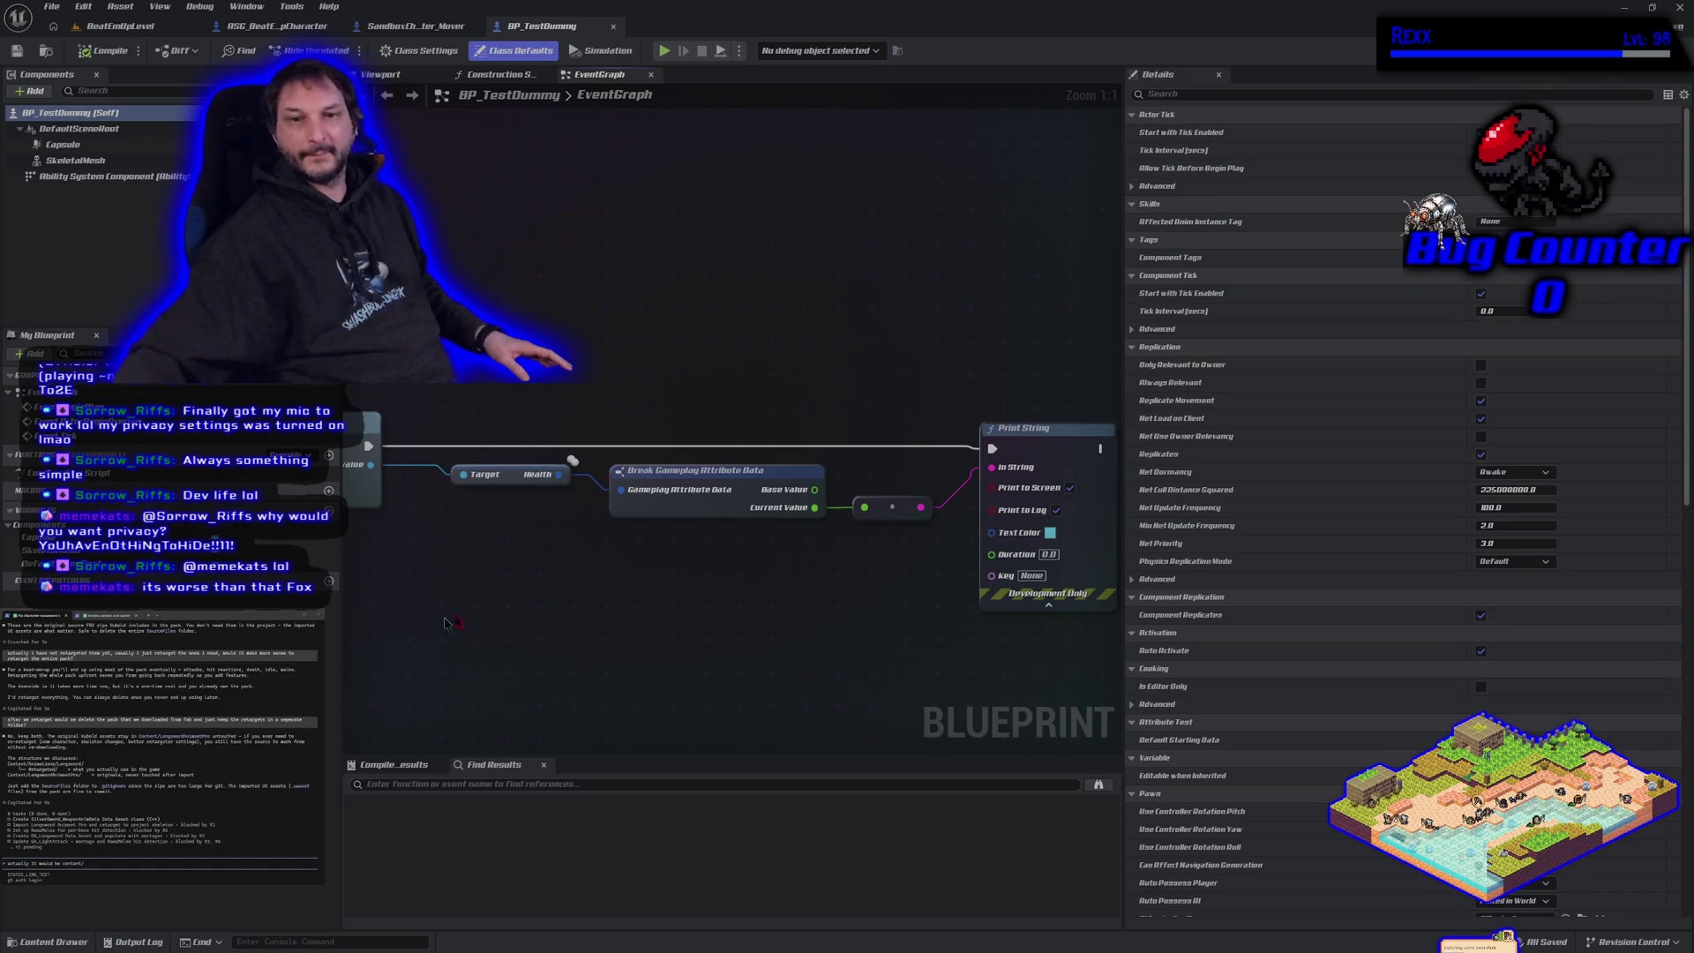
- Open ASG_Content in the Content Drawer and tell the assistant the target is ASG_Content/Animations
{"action": "left_click", "coordinate": [139, 30]}
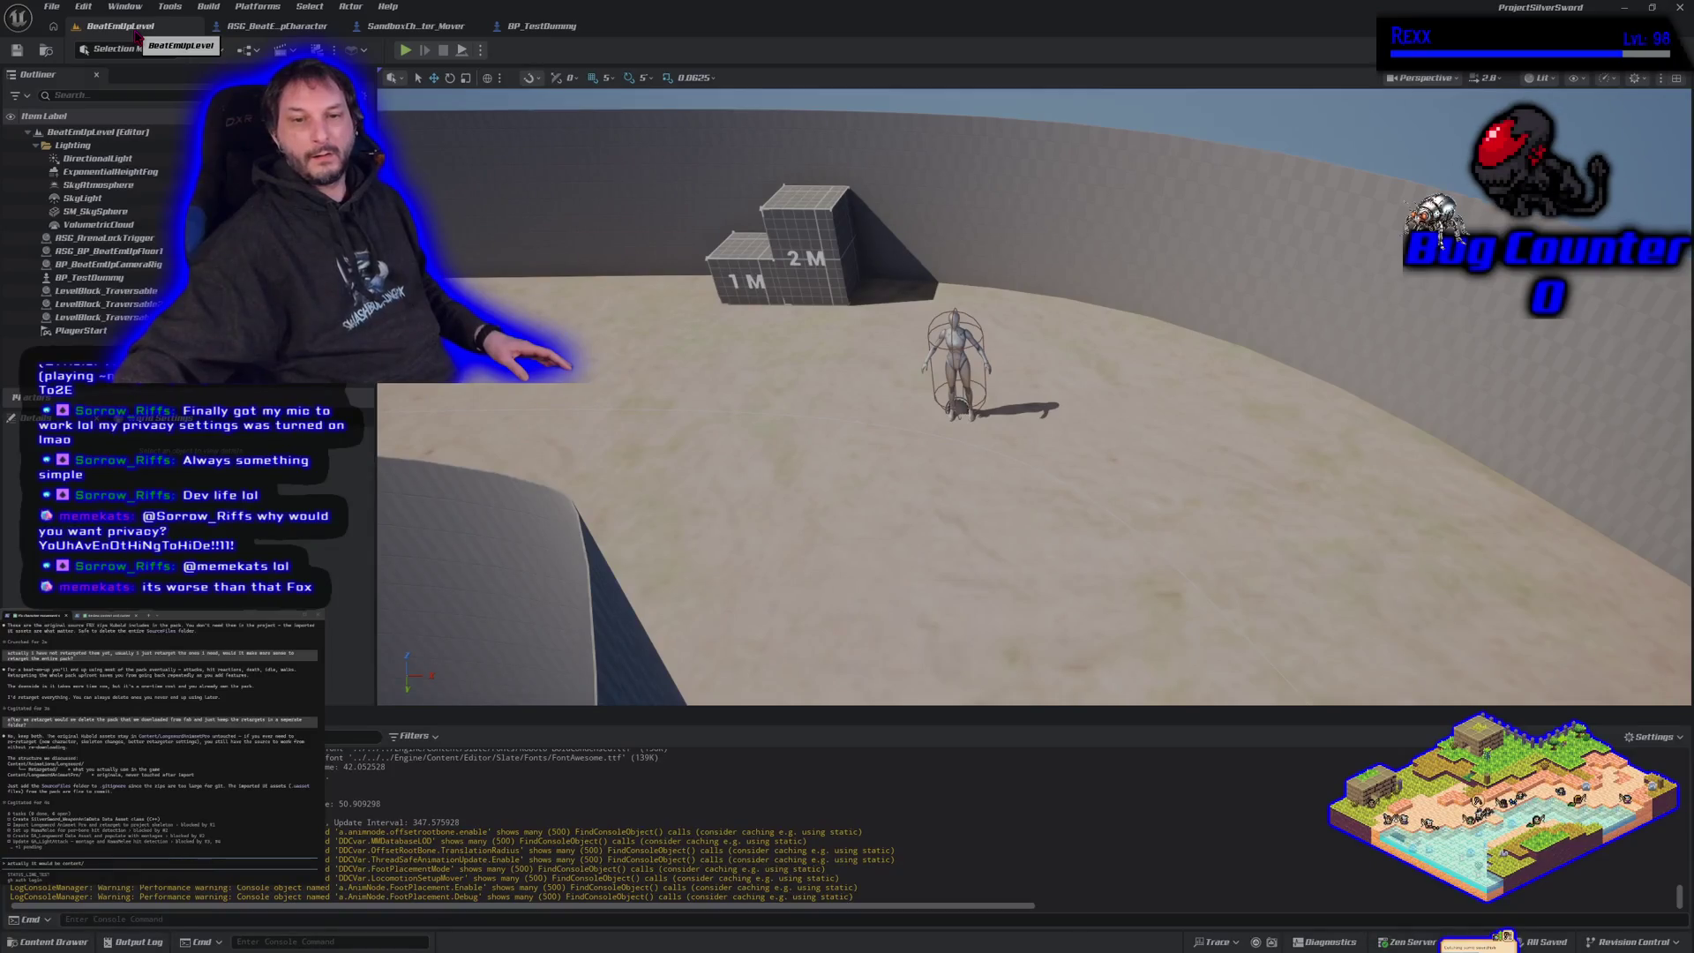
{"action": "left_click", "coordinate": [40, 942]}
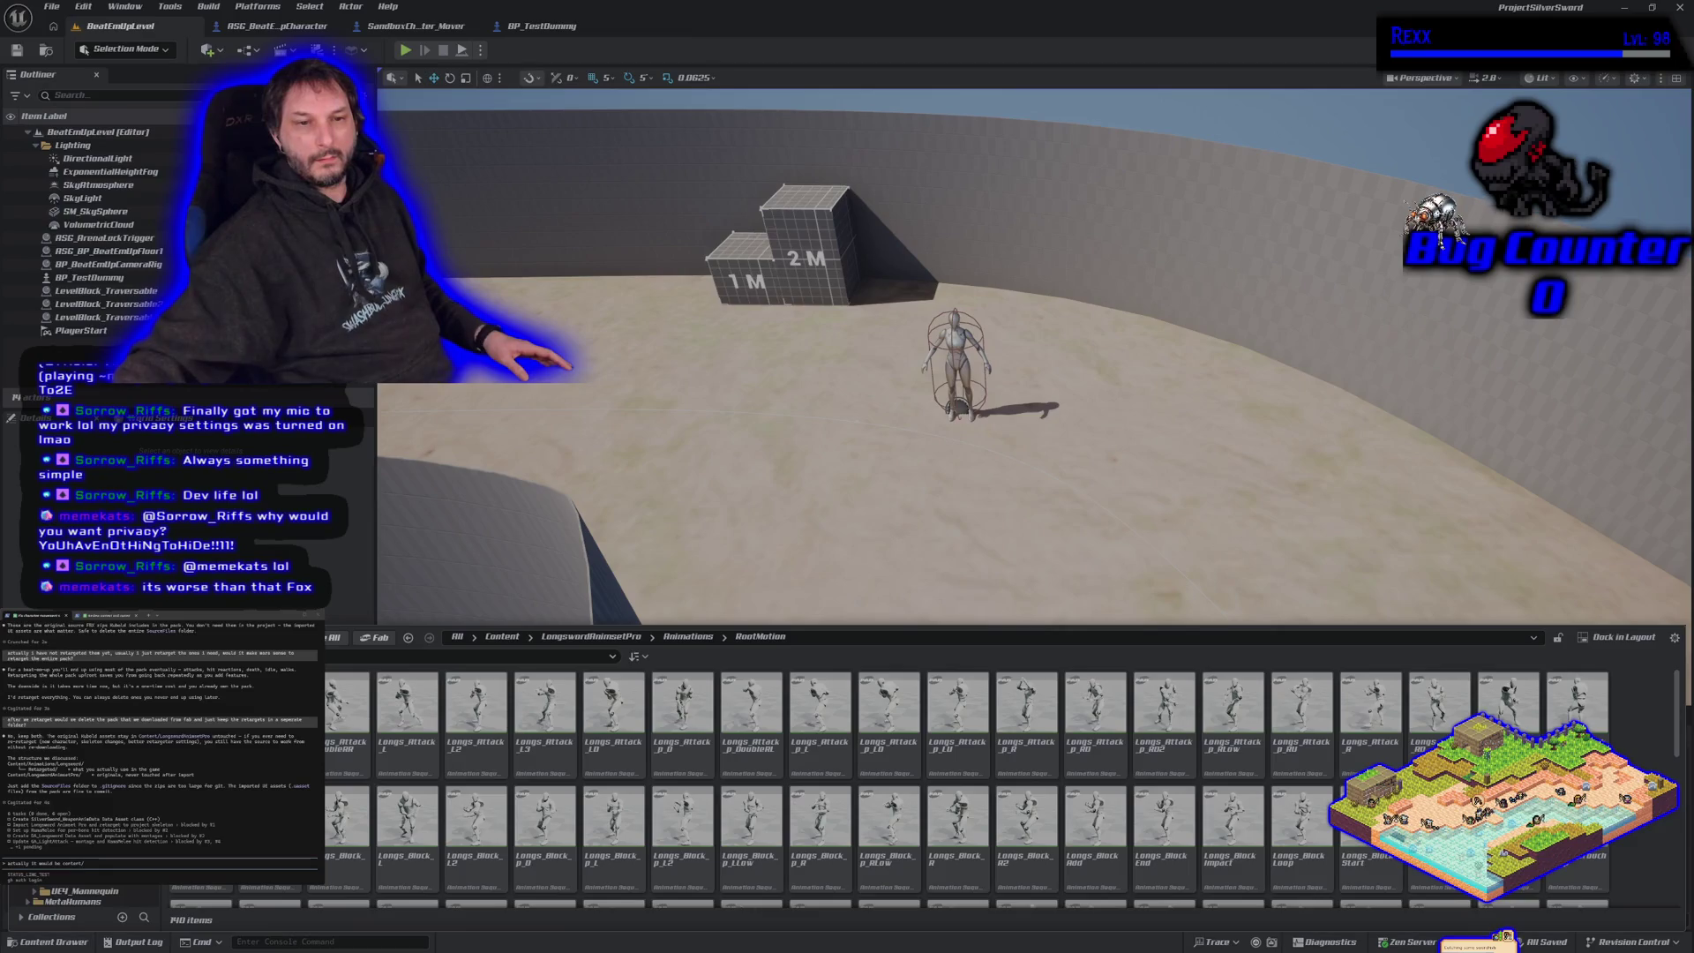
{"action": "left_click", "coordinate": [79, 857]}
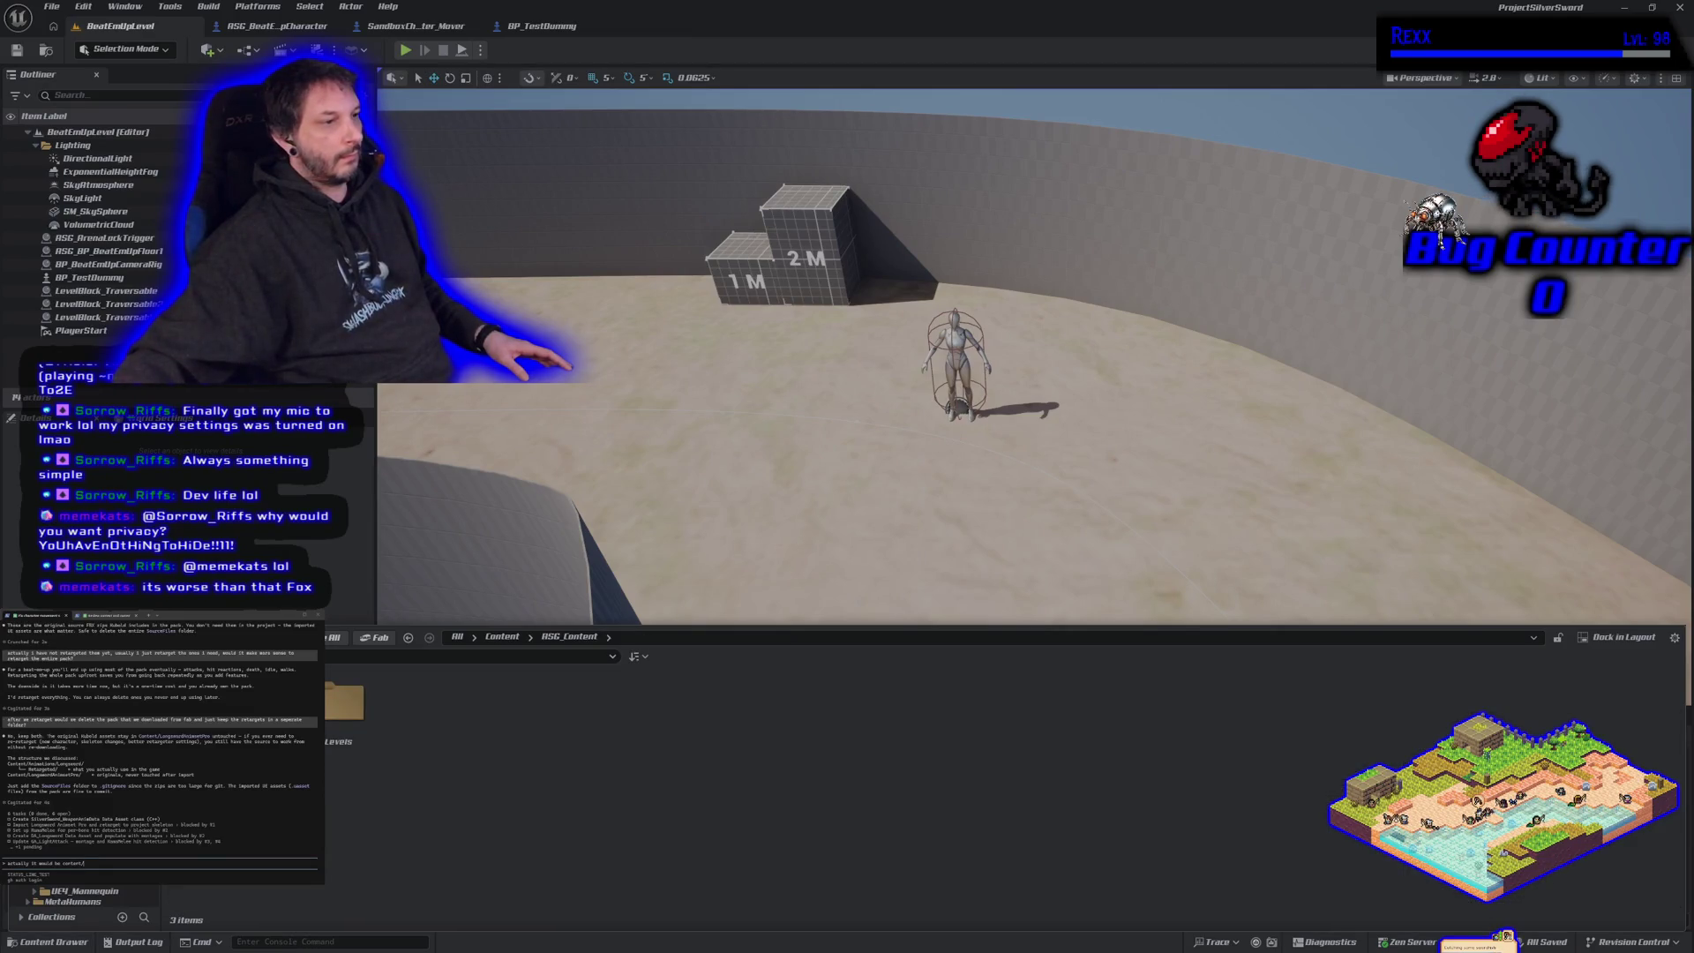
{"action": "type", "text": "A"}
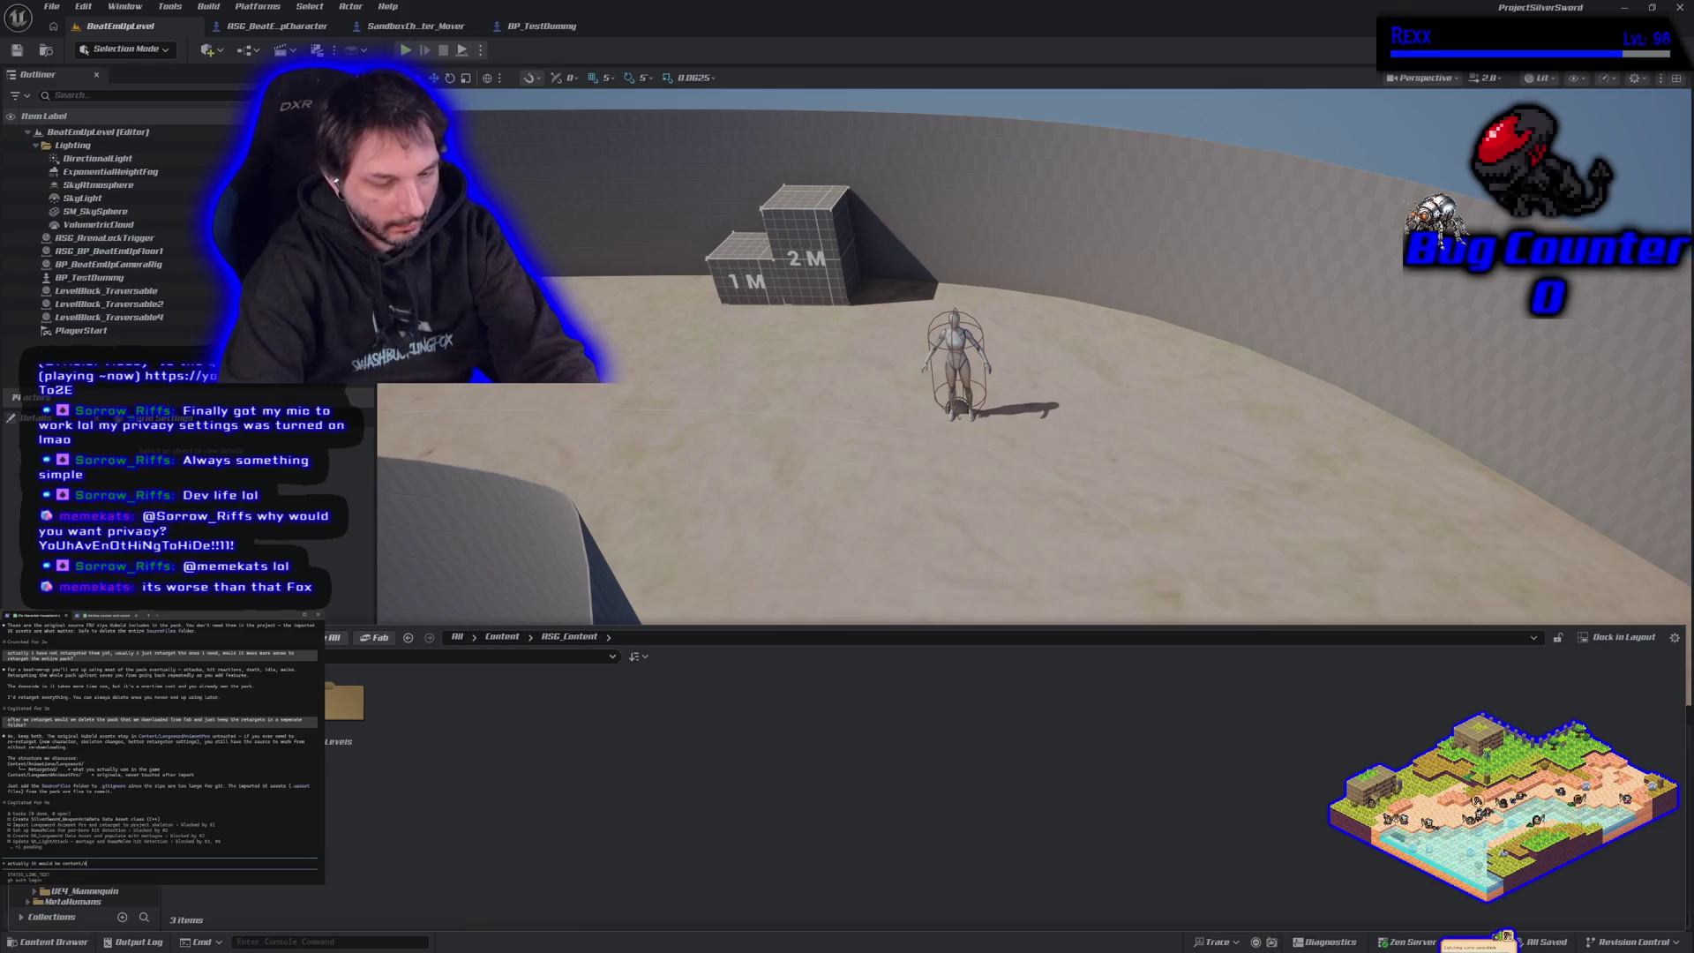
{"action": "type", "text": "SG_Content"}
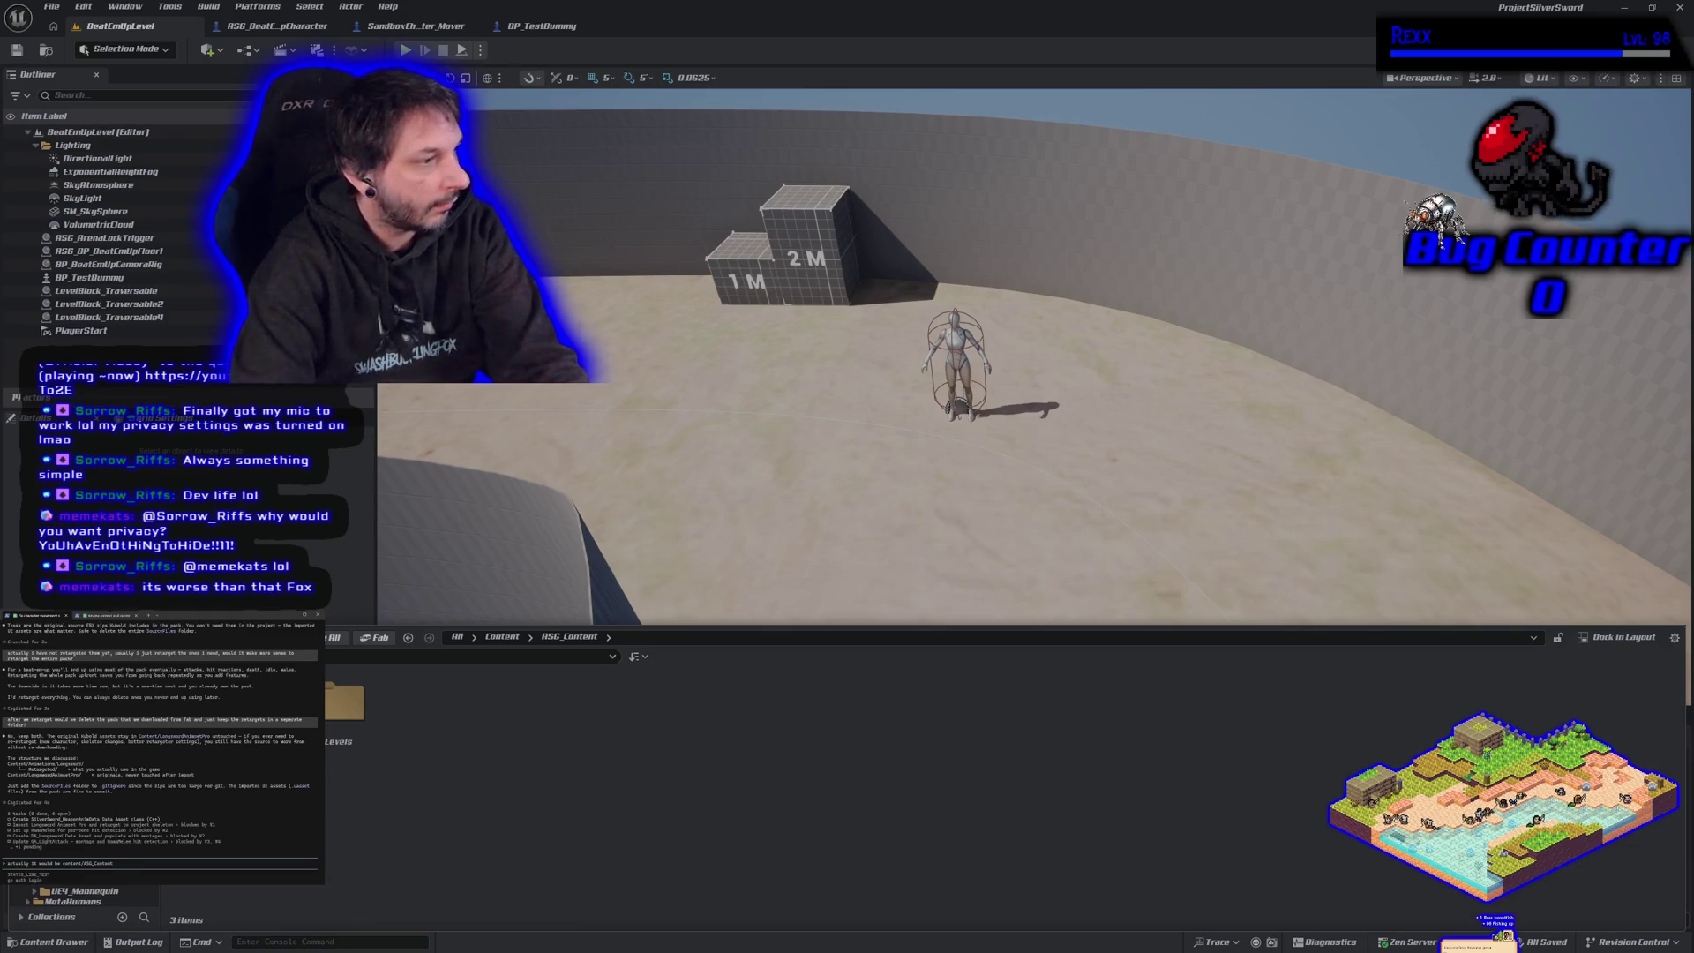
{"action": "type", "text": "/"}
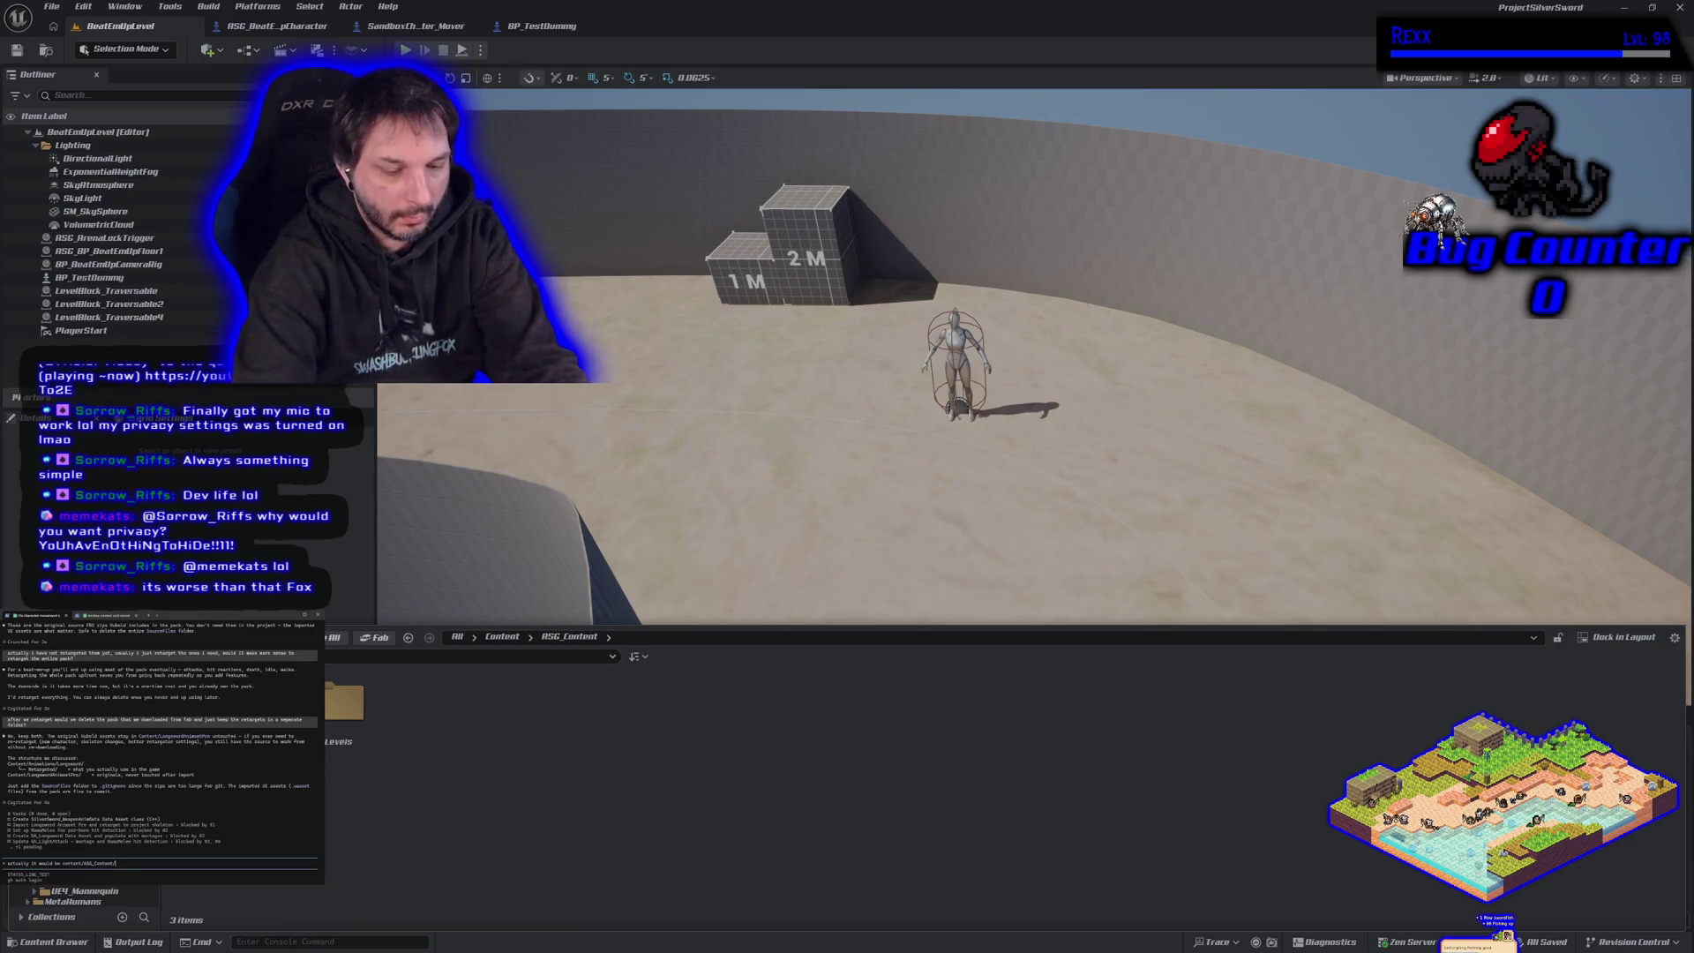
{"action": "type", "text": "Animations"}
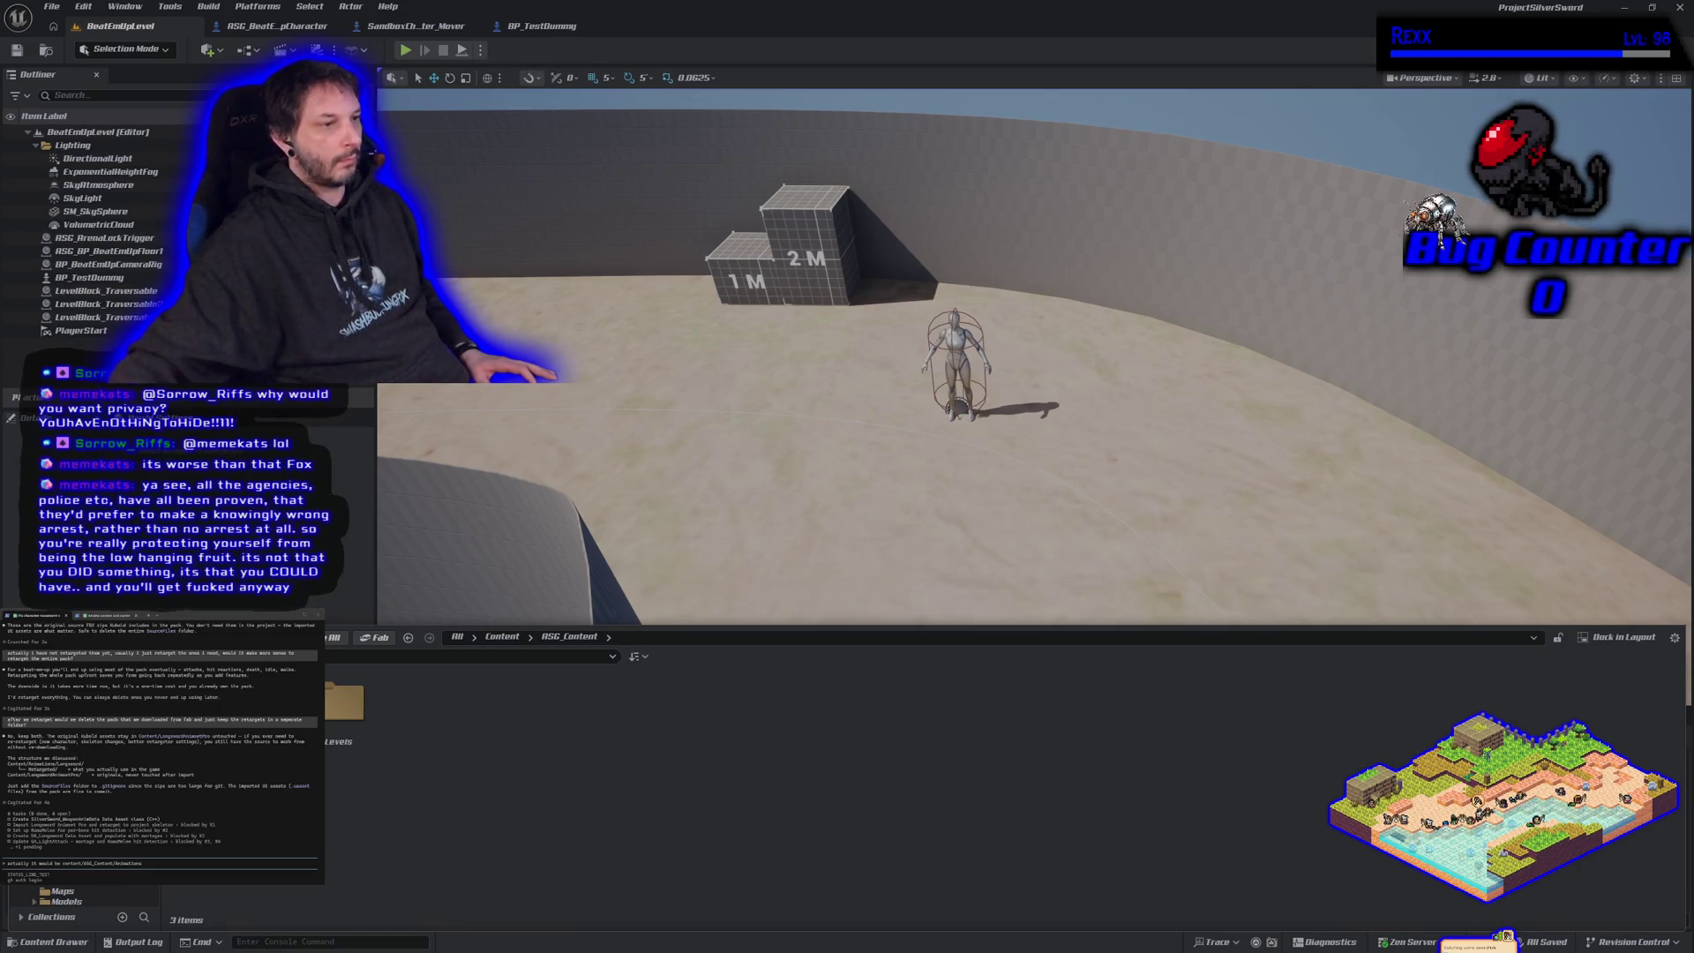
{"action": "key", "text": "Return"}
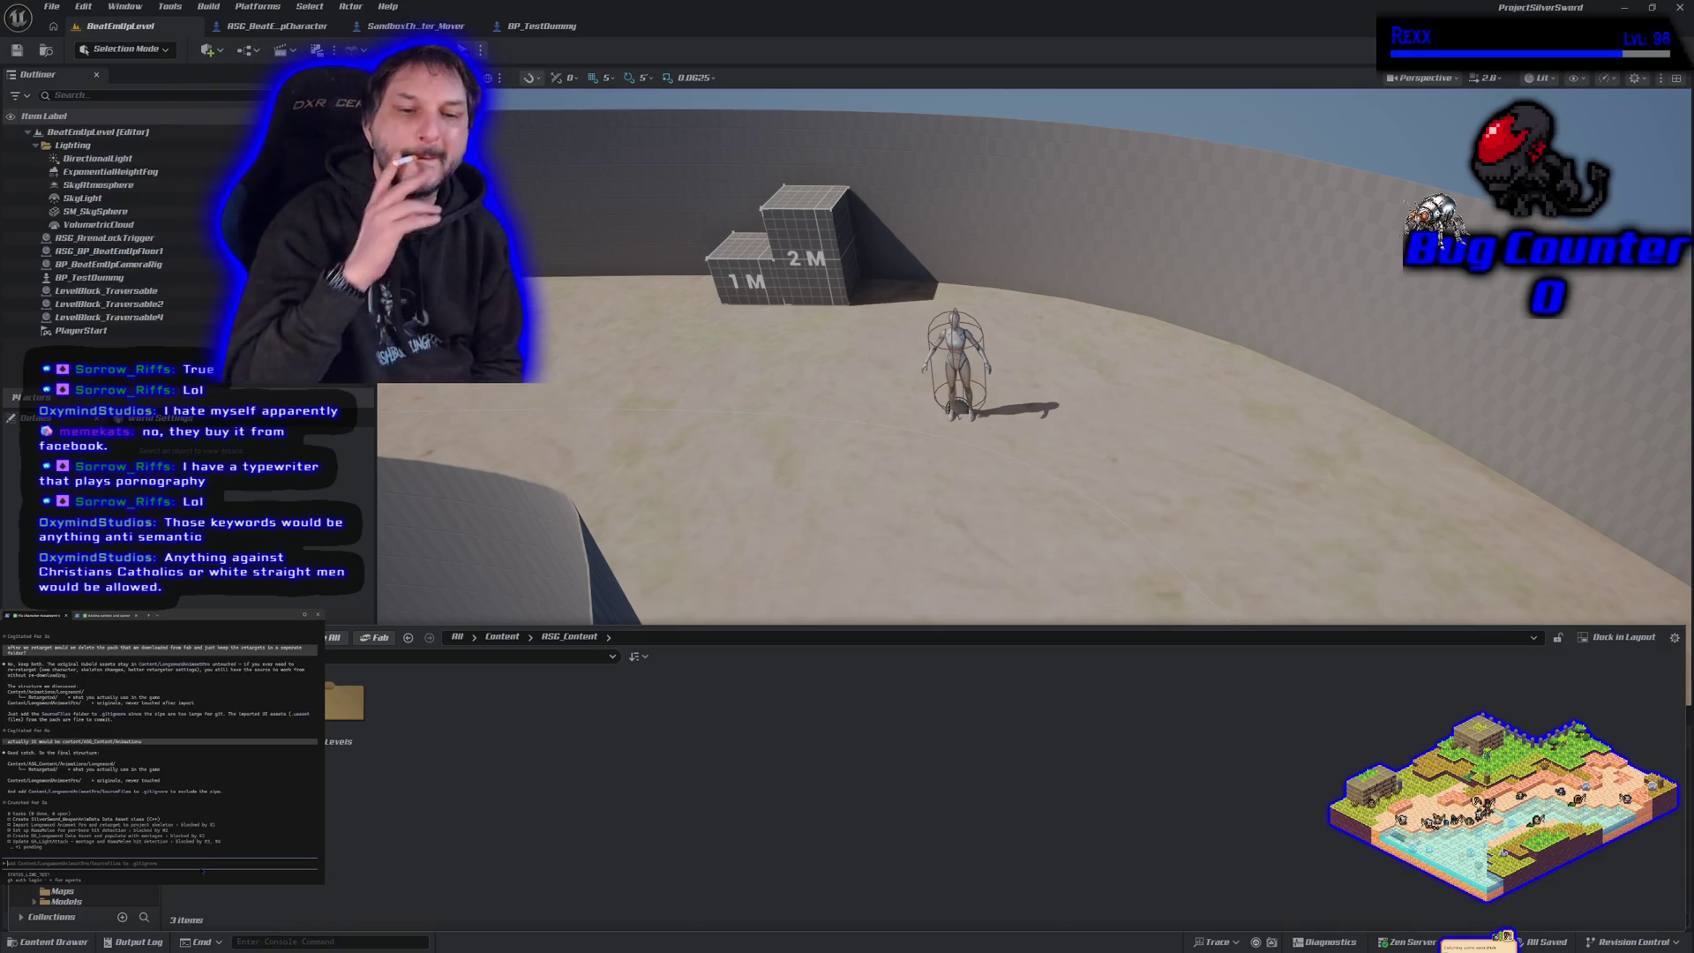
- Add a new folder named Animations inside ASG_Content from the Content Browser
{"action": "right_click", "coordinate": [479, 735]}
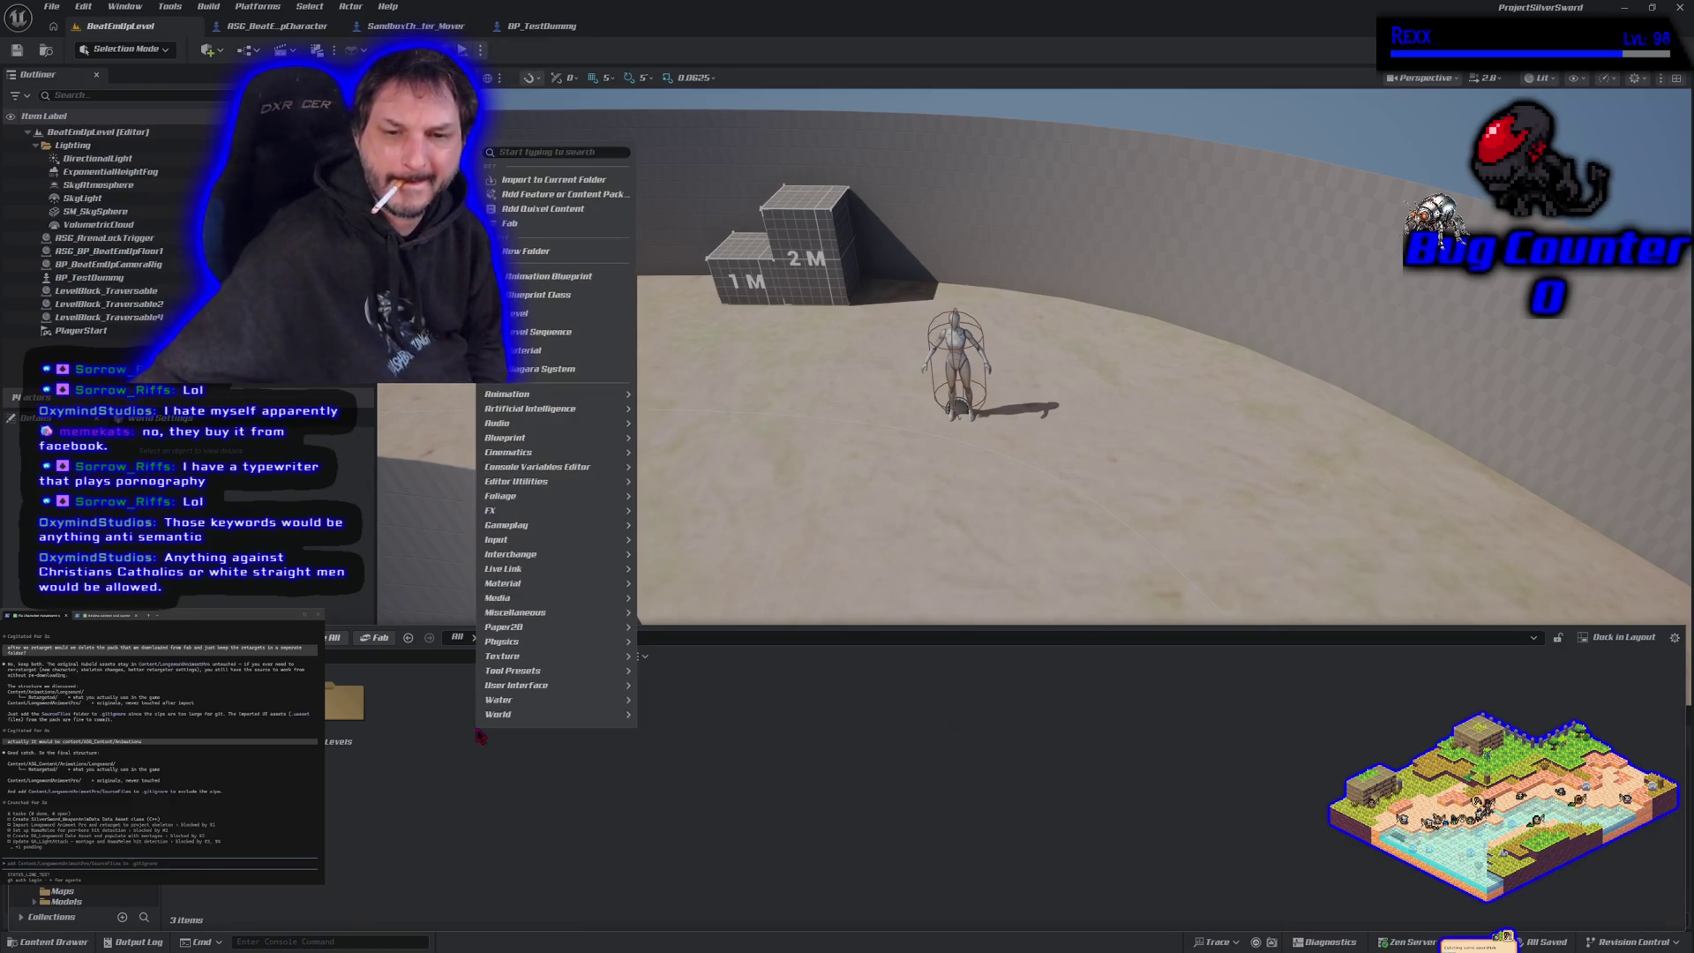
{"action": "left_click", "coordinate": [518, 253]}
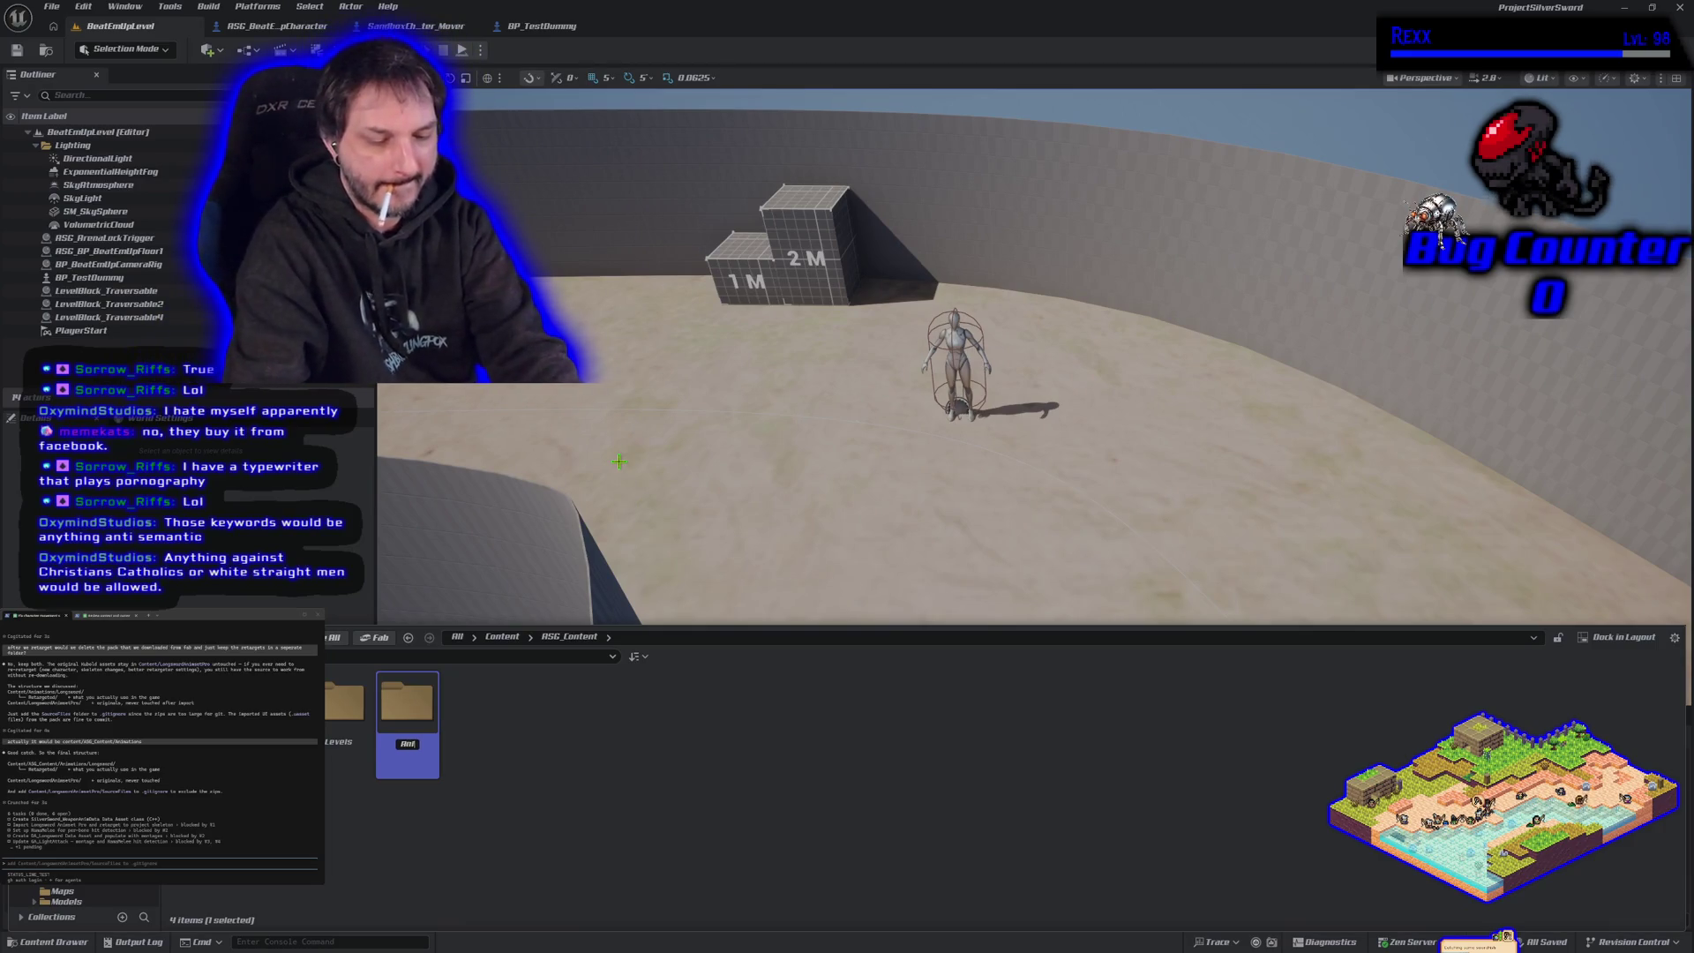
{"action": "type", "text": "matio"}
{"action": "key", "text": "Return"}
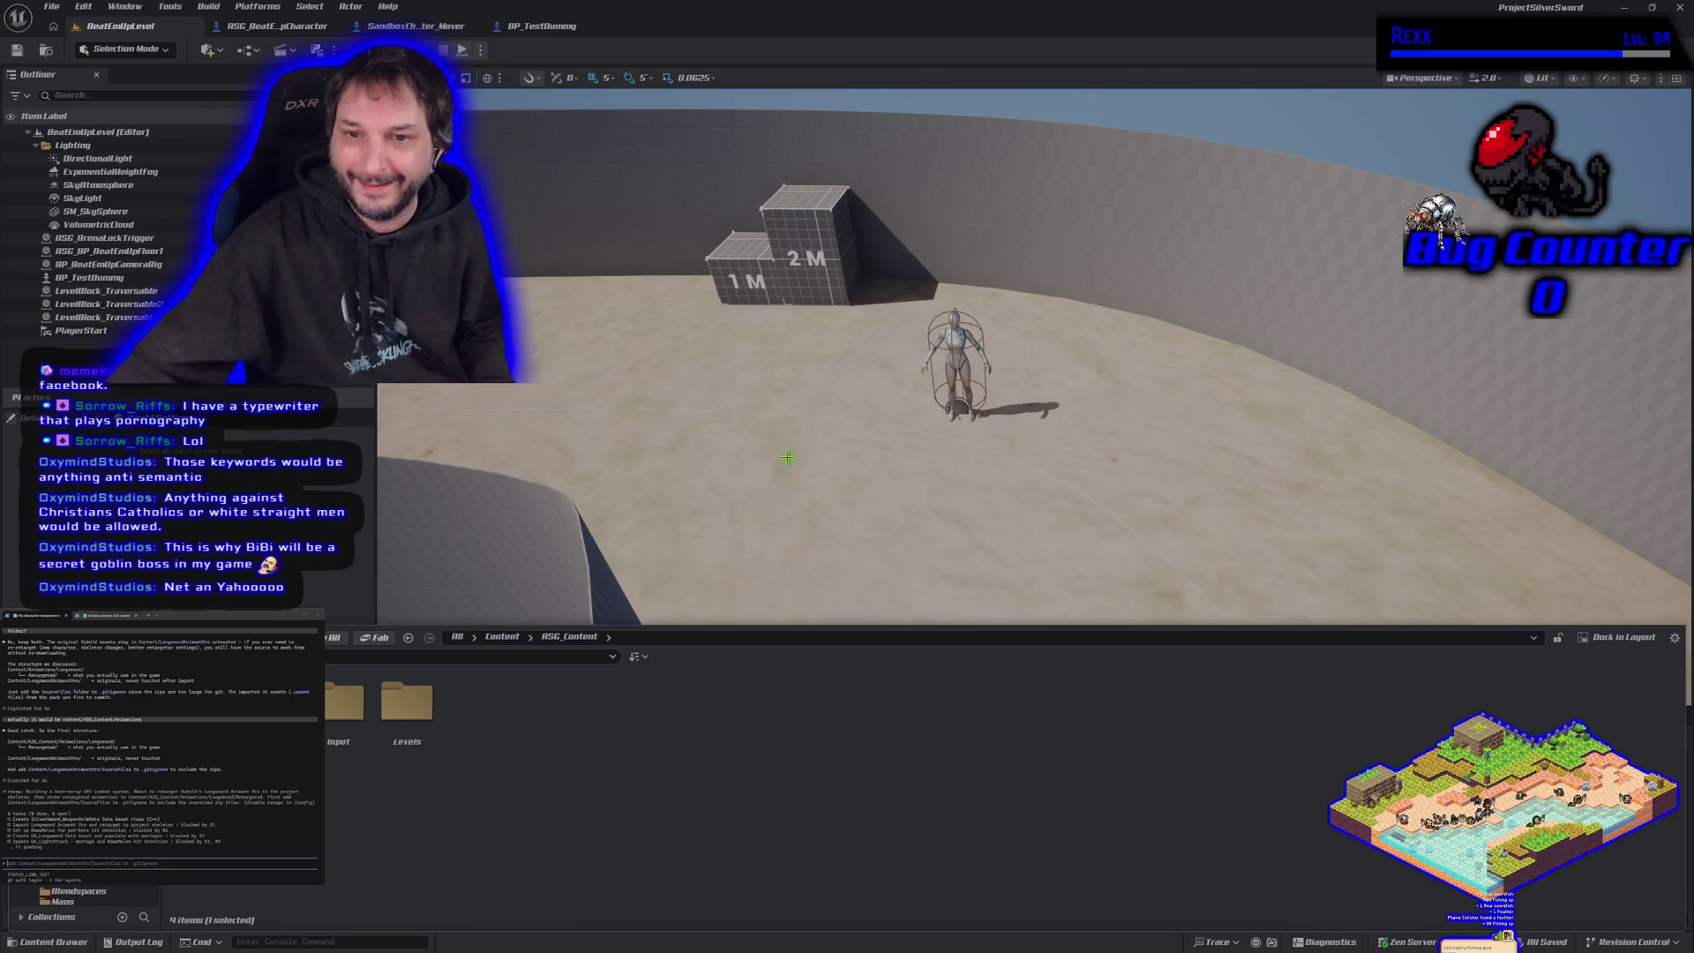
- Start Play in Editor with Alt+P and pull the camera back to view the level
{"action": "key", "text": "alt+p"}
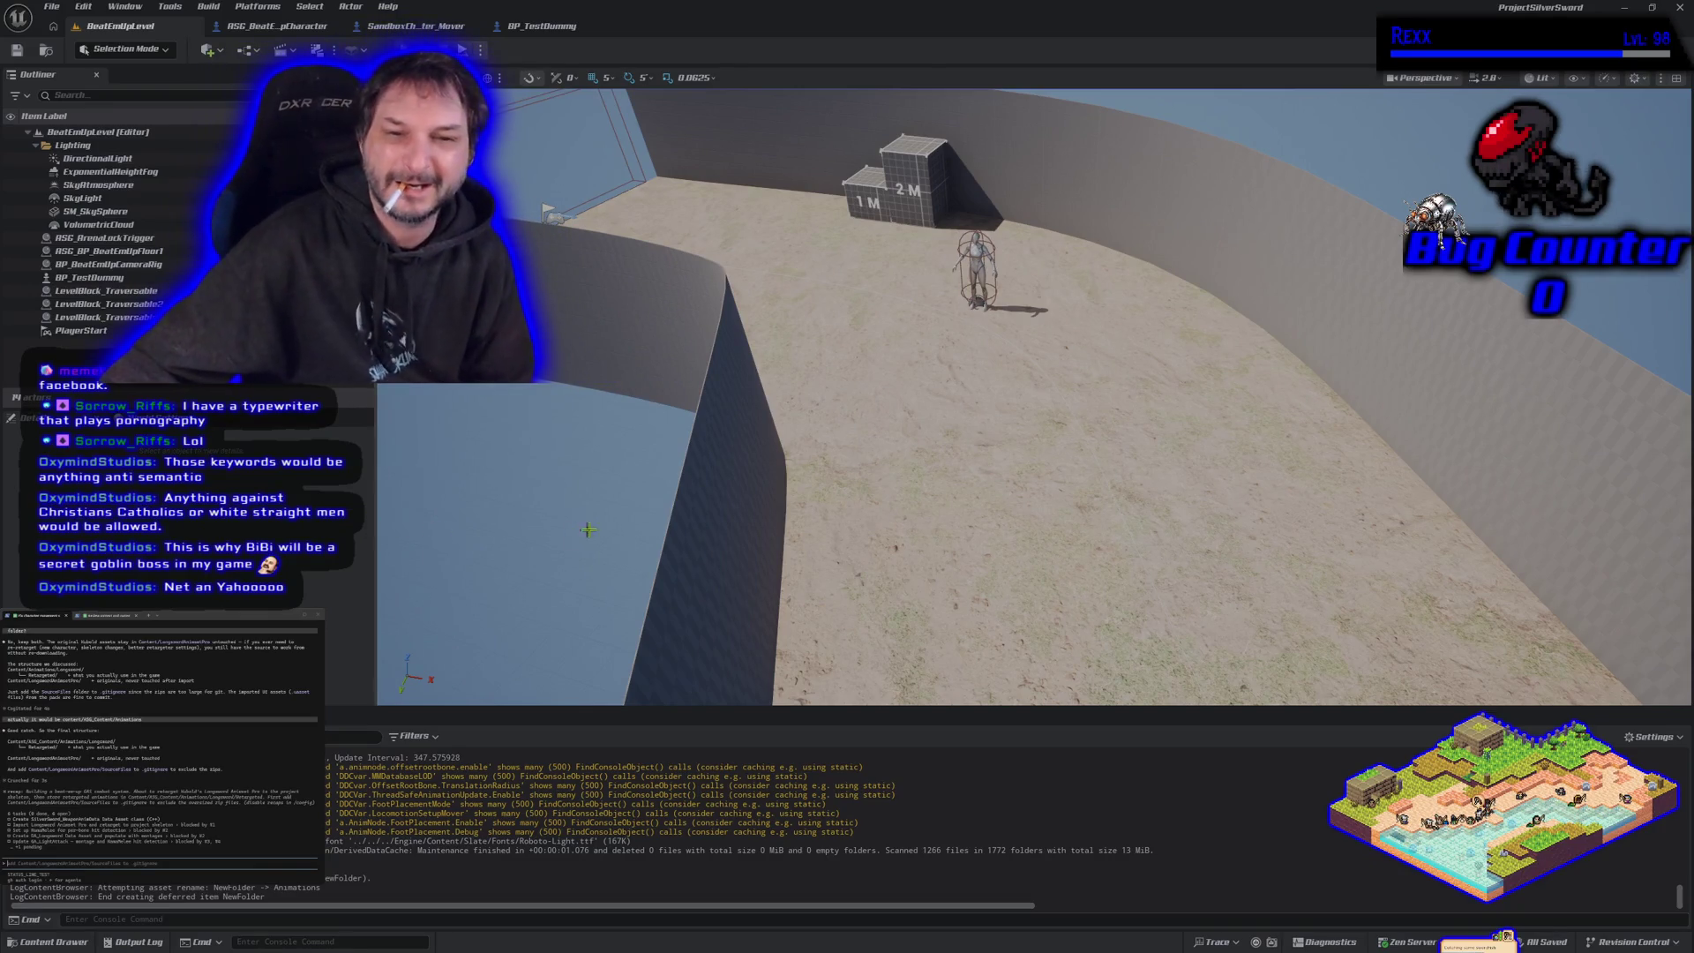
{"action": "left_click_drag", "start_coordinate": [588, 530], "coordinate": [603, 512]}
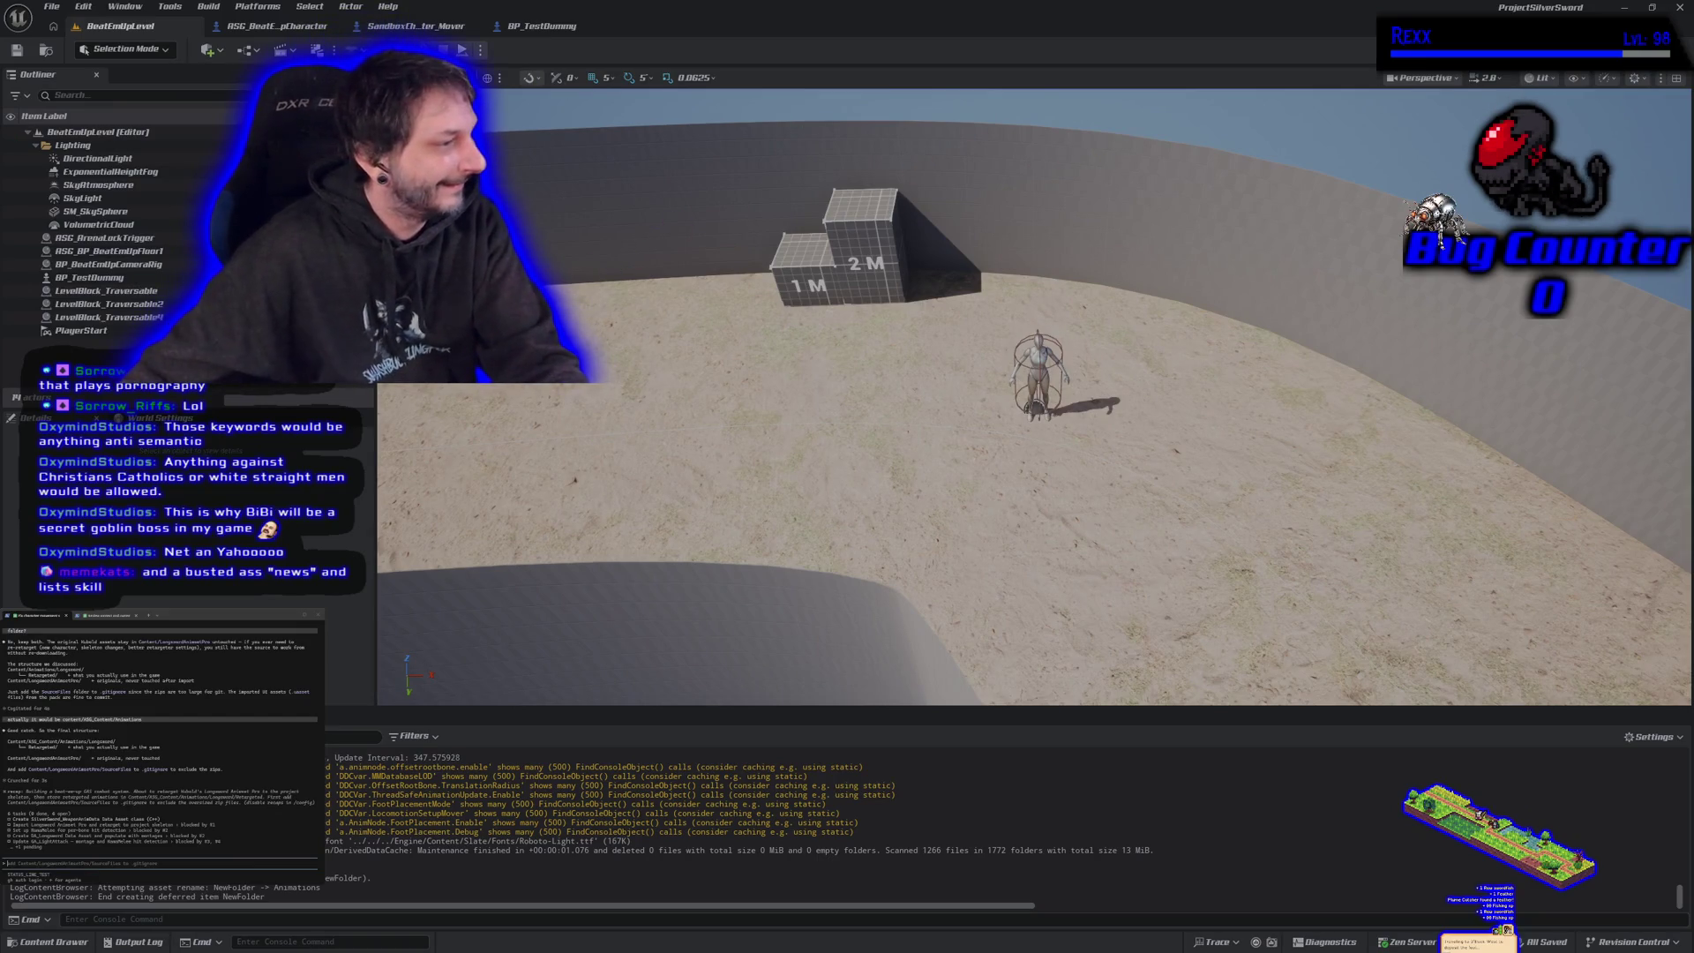
- Message the second assistant session about the status line, then approve its settings.json edit and command
{"action": "left_click", "coordinate": [116, 615]}
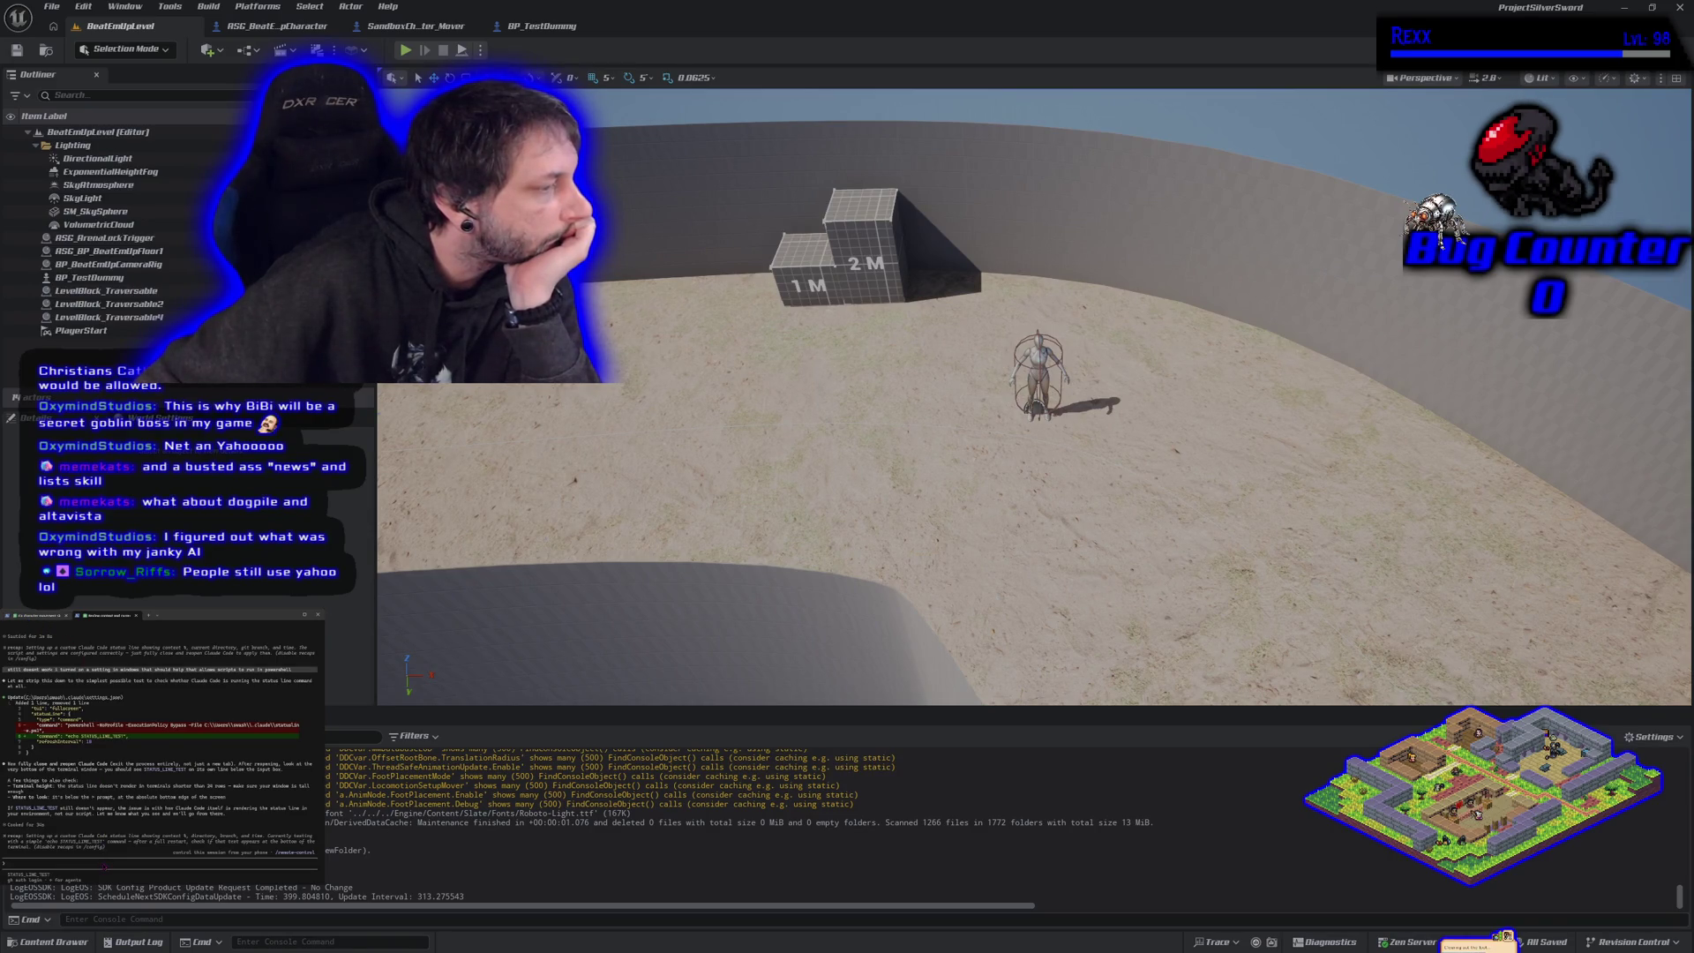
{"action": "type", "text": "i see that"}
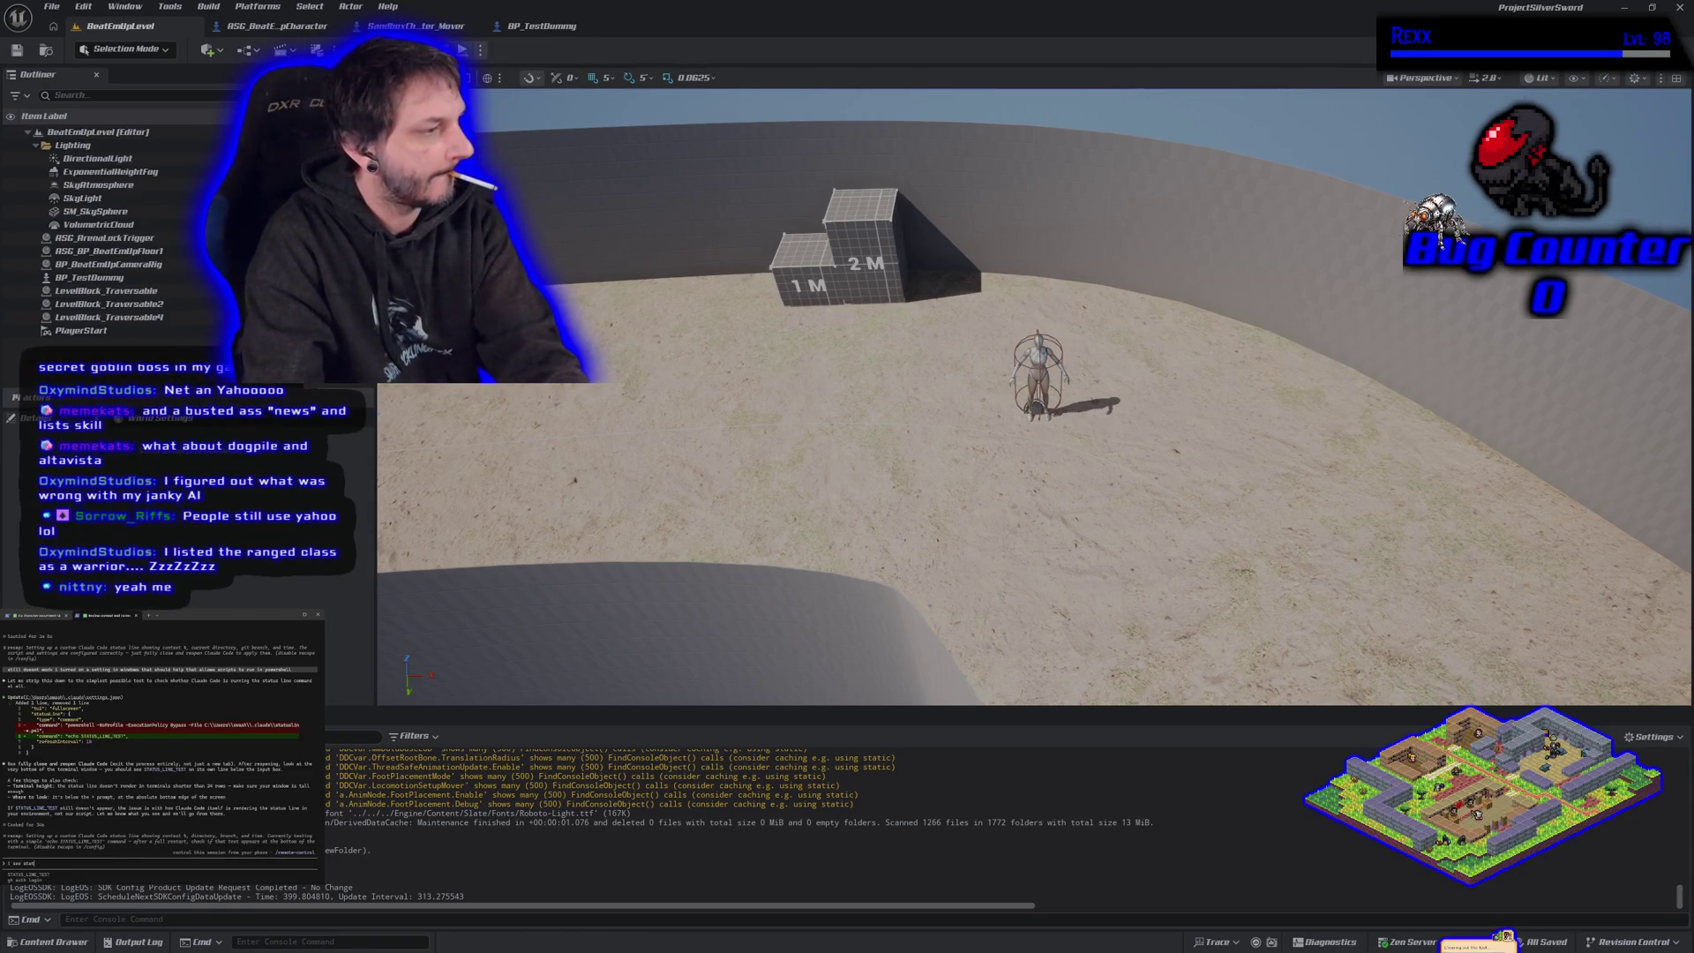
{"action": "type", "text": "ne"}
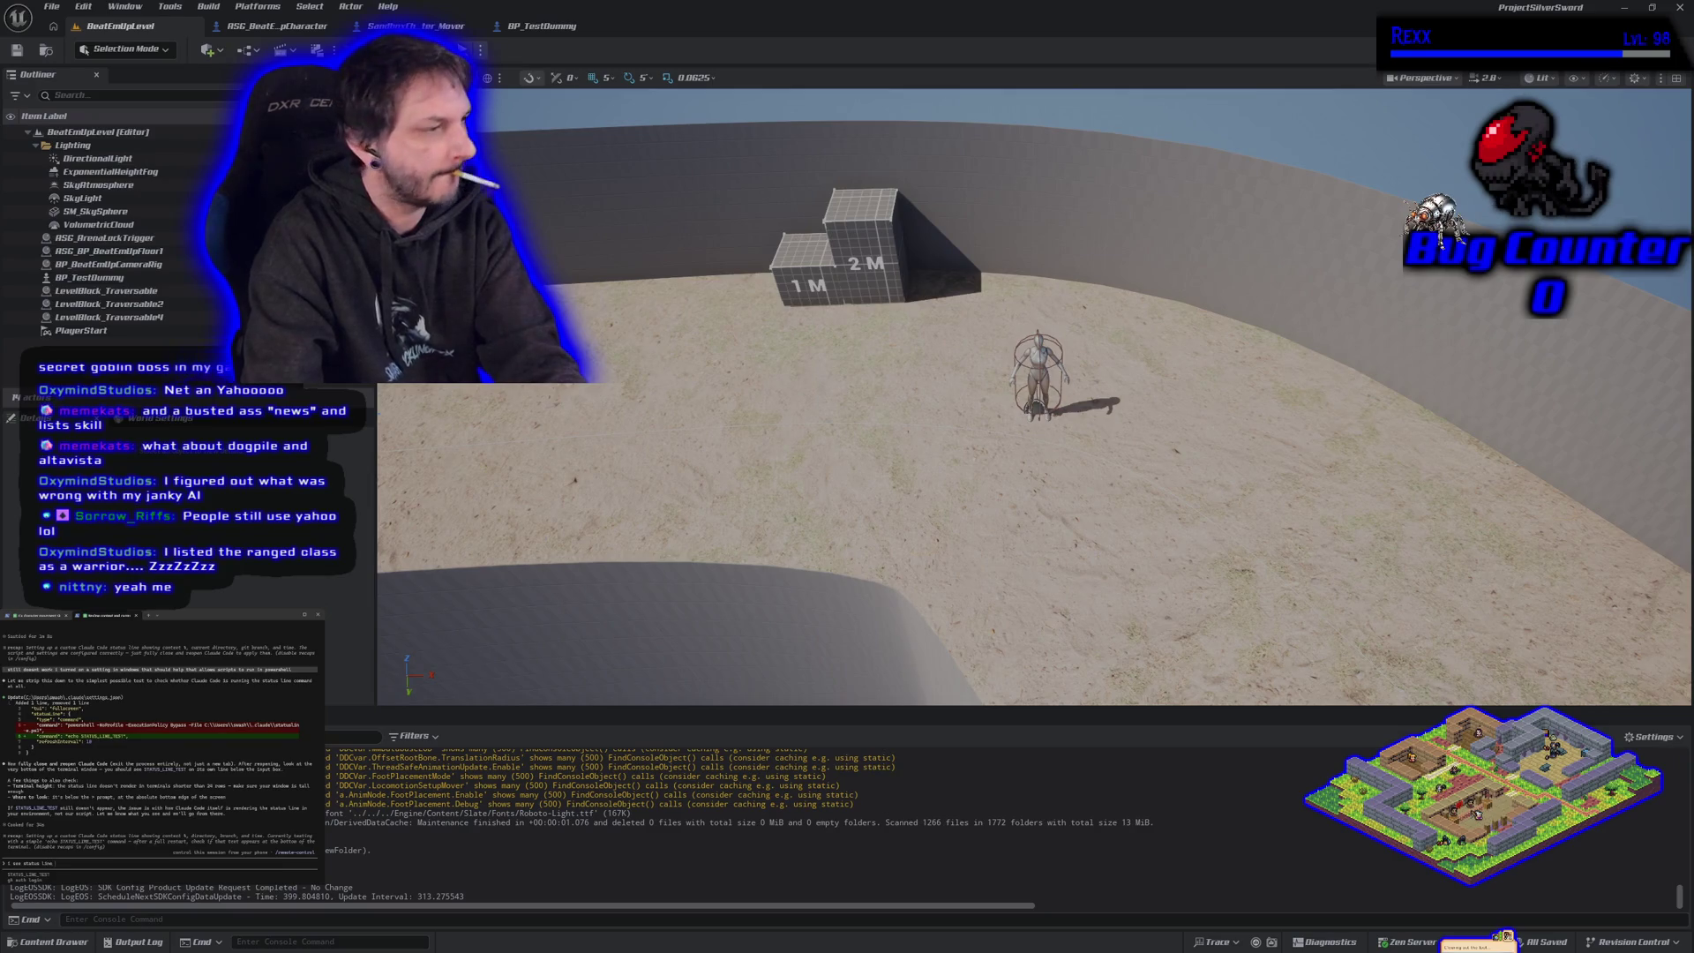
{"action": "type", "text": " but im not seeing the stuff"}
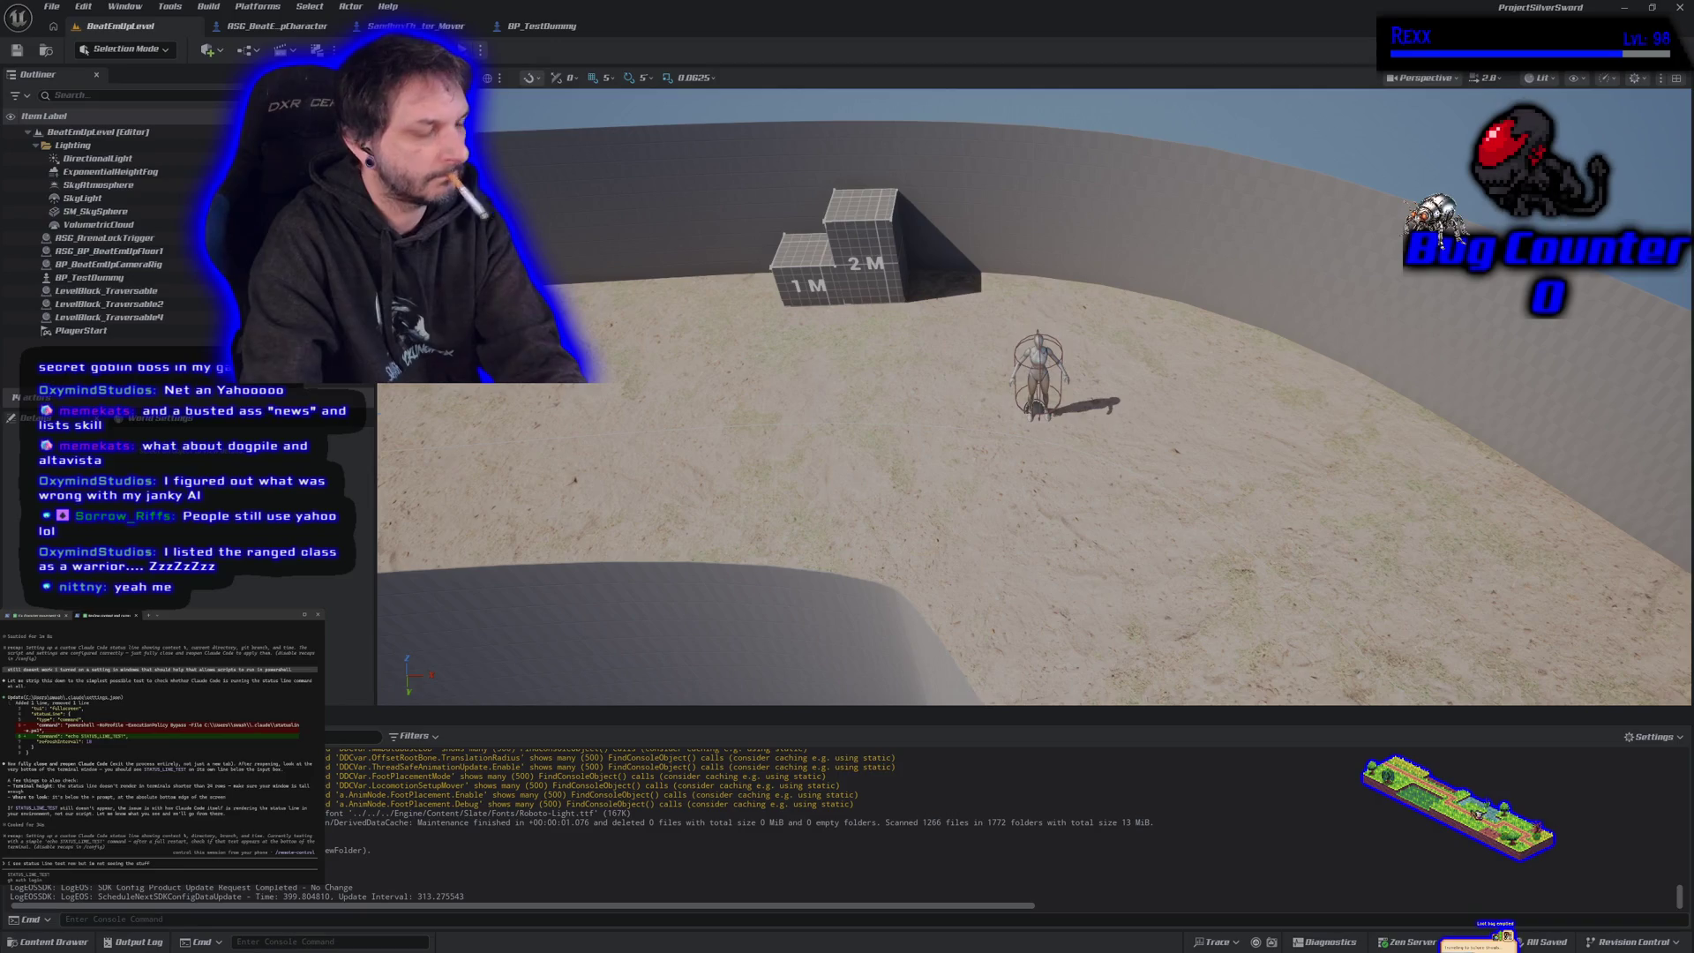
{"action": "key", "text": "Return"}
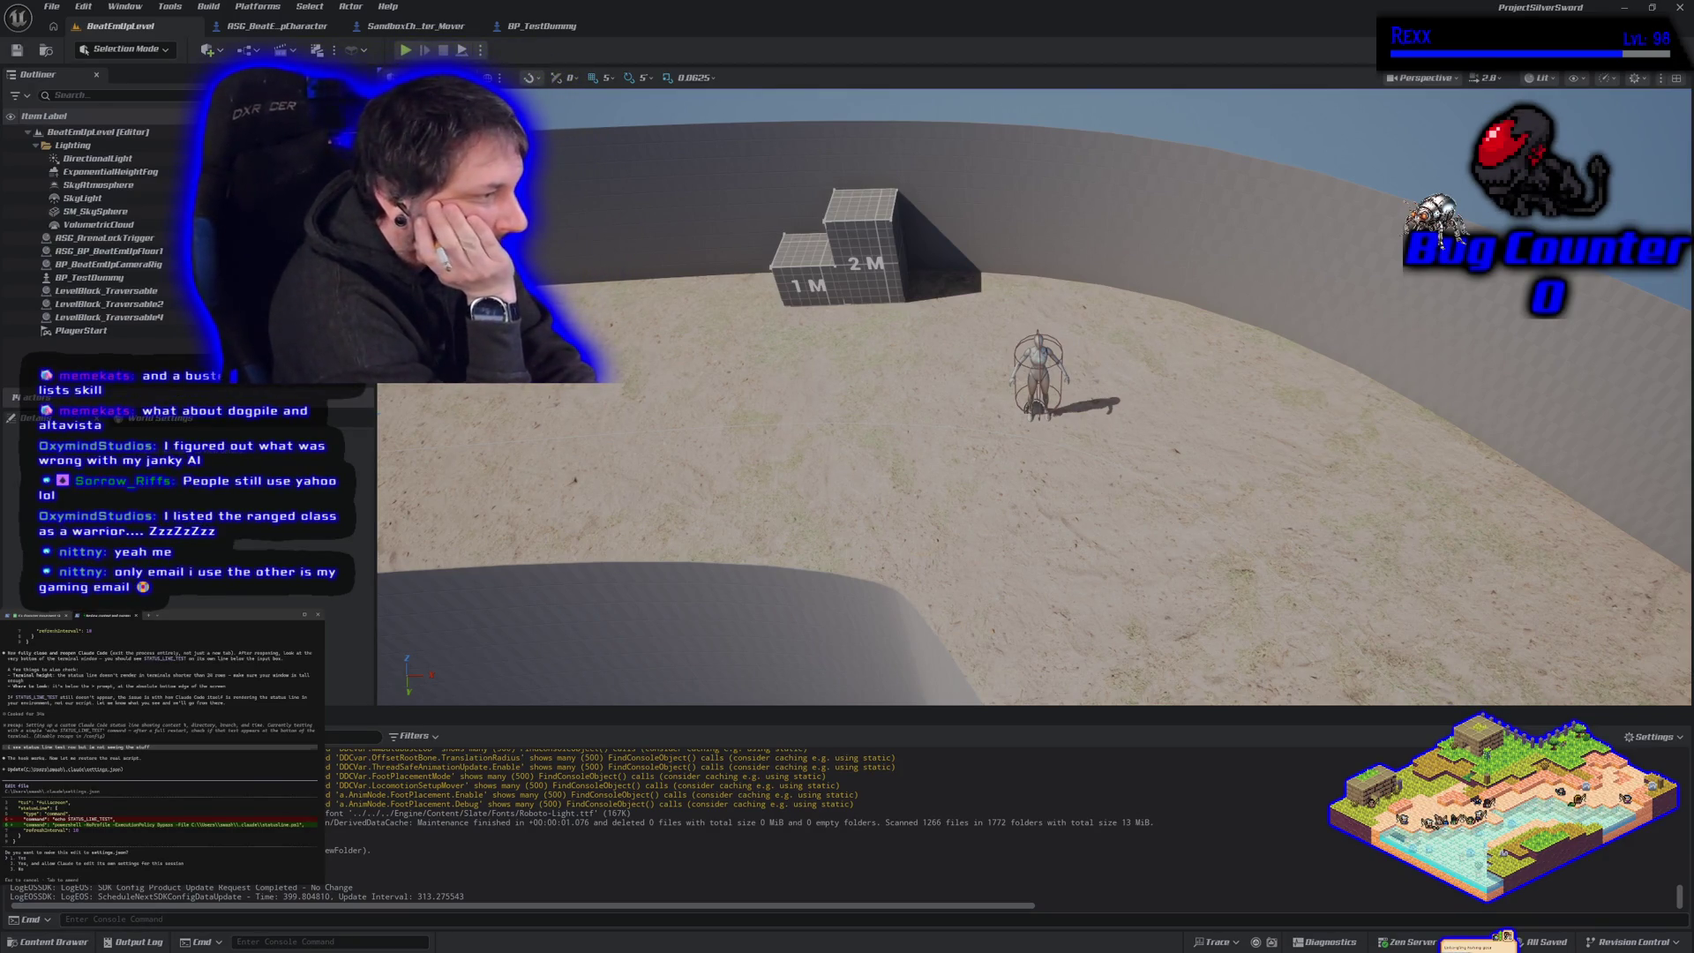
{"action": "key", "text": "Return"}
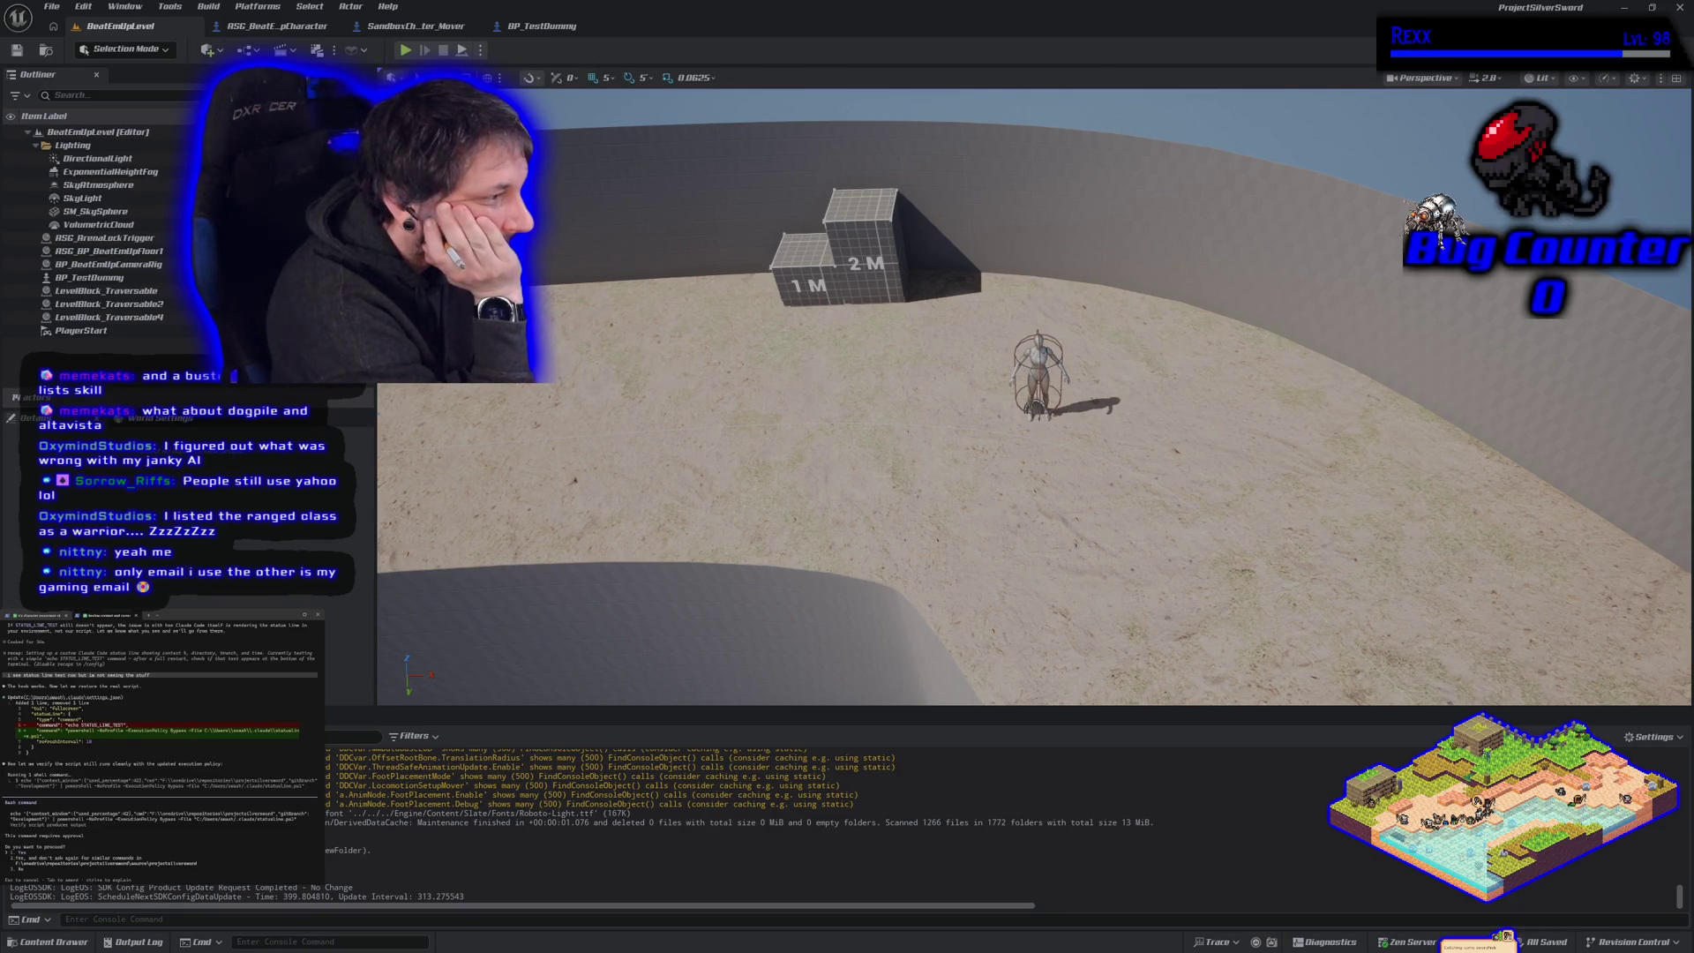
{"action": "key", "text": "Return"}
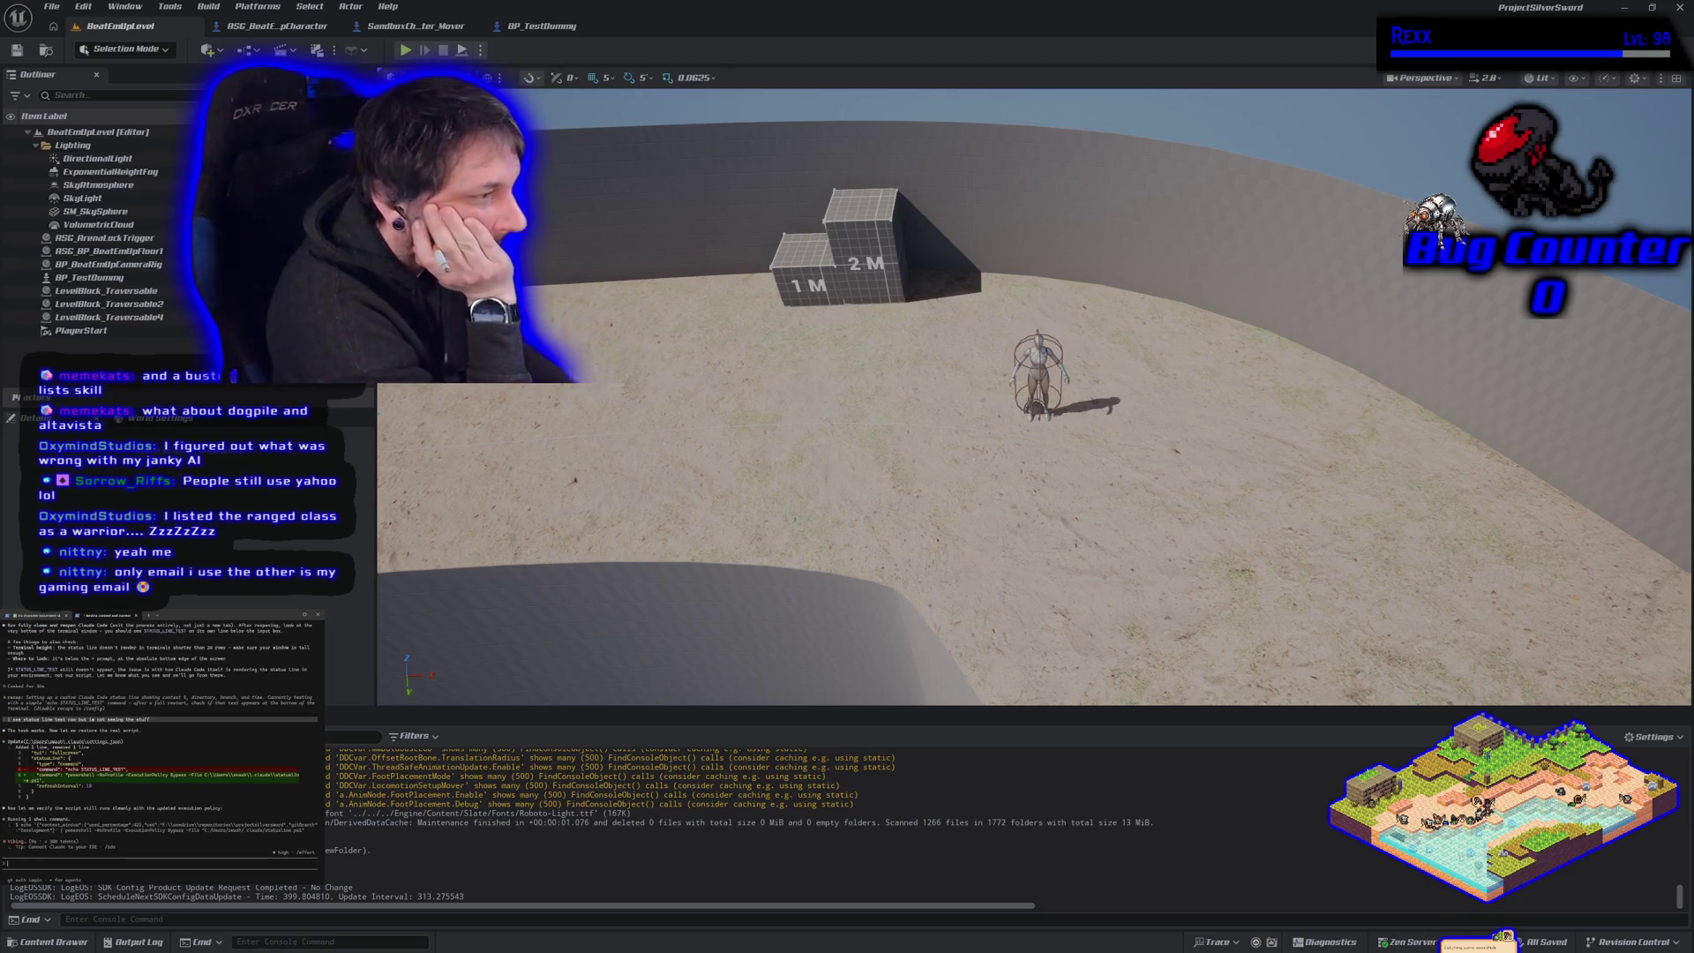
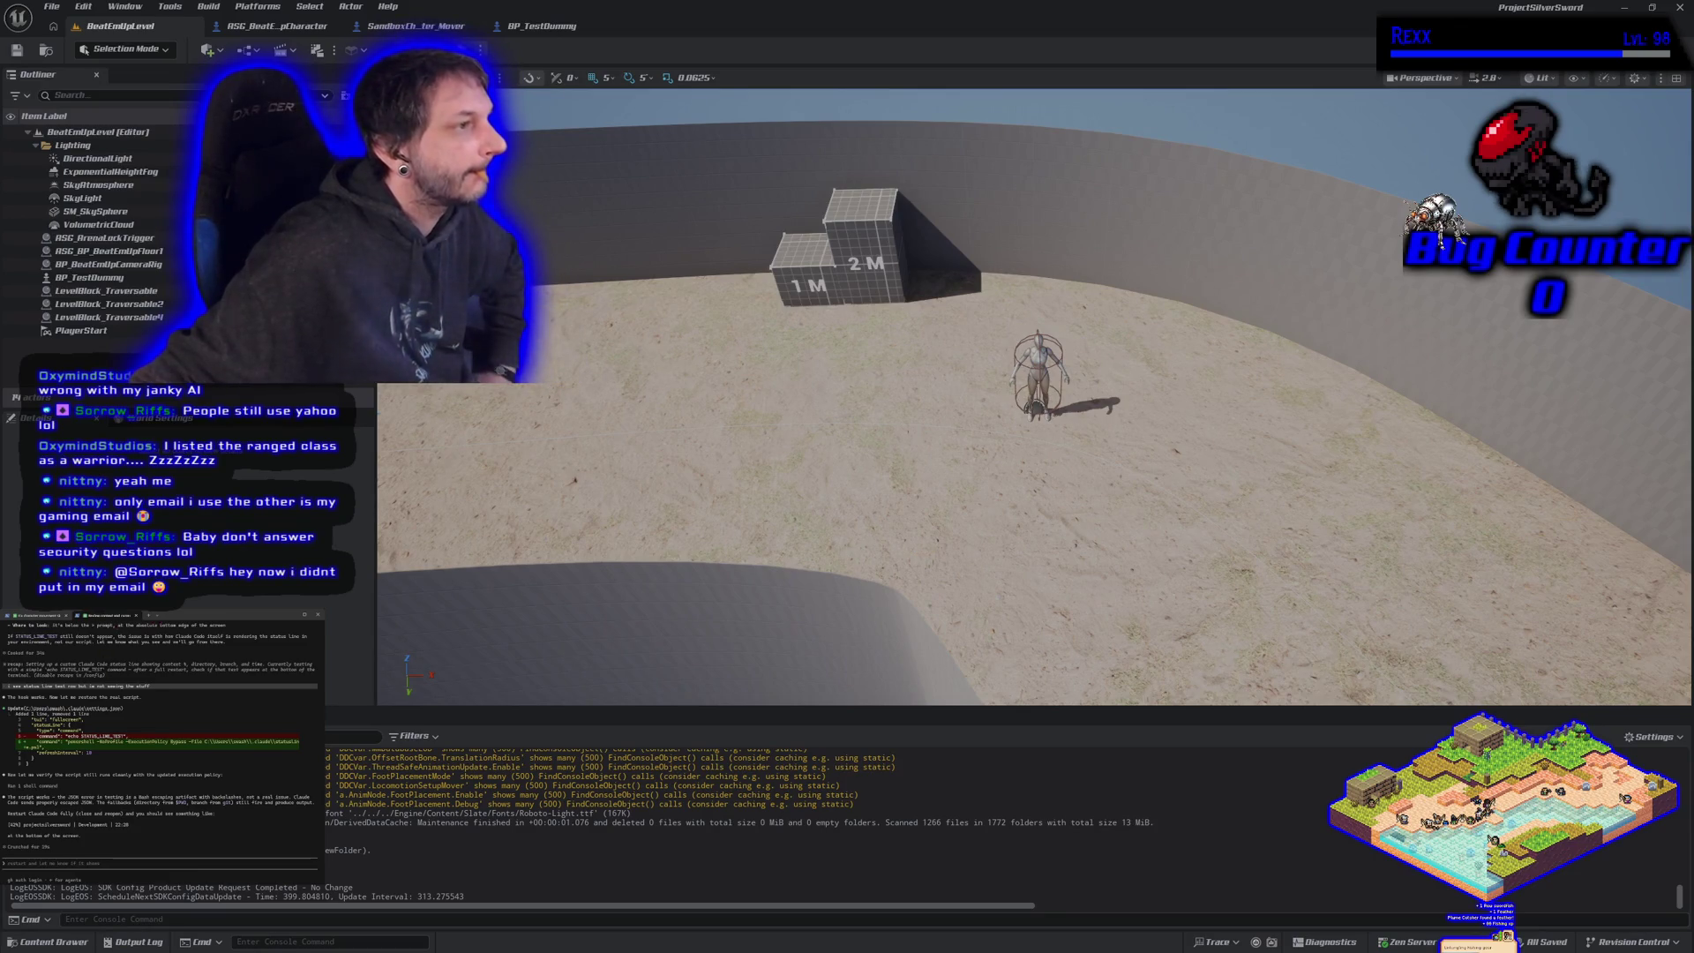
- In a new PowerShell tab, go to the projectsilversword source folder and start claude
{"action": "key", "text": "ctrl+shift+t"}
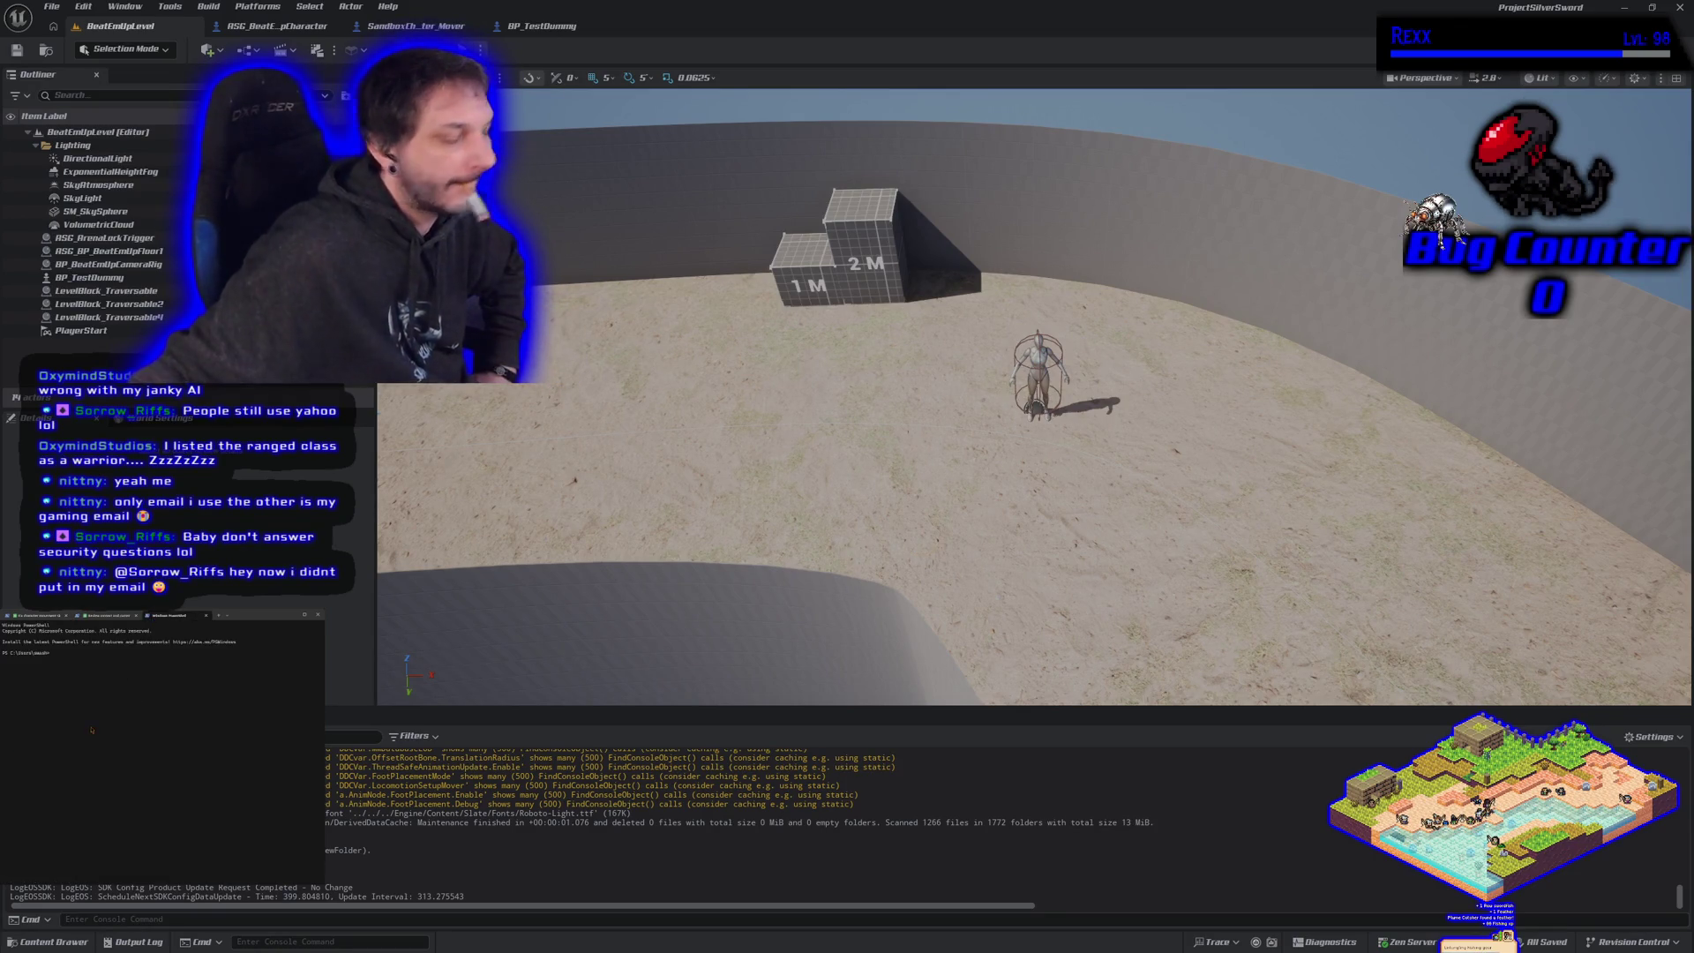
{"action": "type", "text": "cd f:/onedrive/repositories/projectsilversword/source/projectsilversword"}
{"action": "key", "text": "Return"}
{"action": "type", "text": "cd f:/onedrive/repositories/projectsilversword/source/projectsilversword"}
{"action": "key", "text": "Escape"}
{"action": "type", "text": "claude"}
{"action": "key", "text": "Return"}
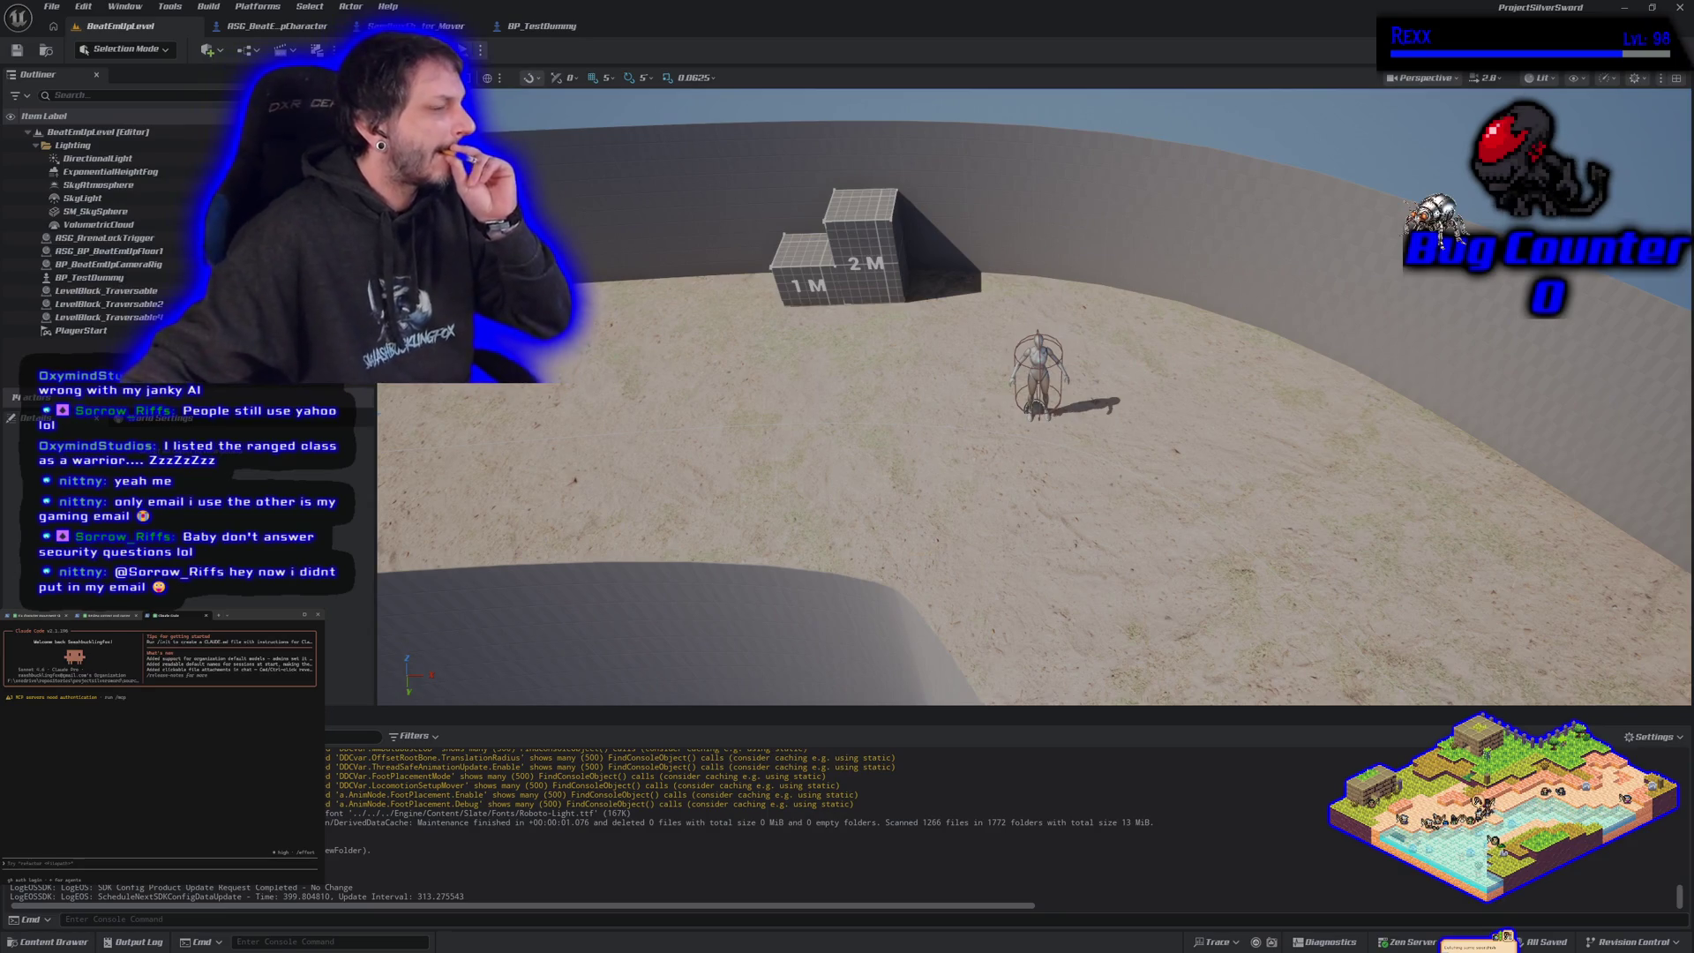
- Close the extra tab and relaunch claude from the projectsilversword source folder in PowerShell
{"action": "left_click", "coordinate": [206, 615]}
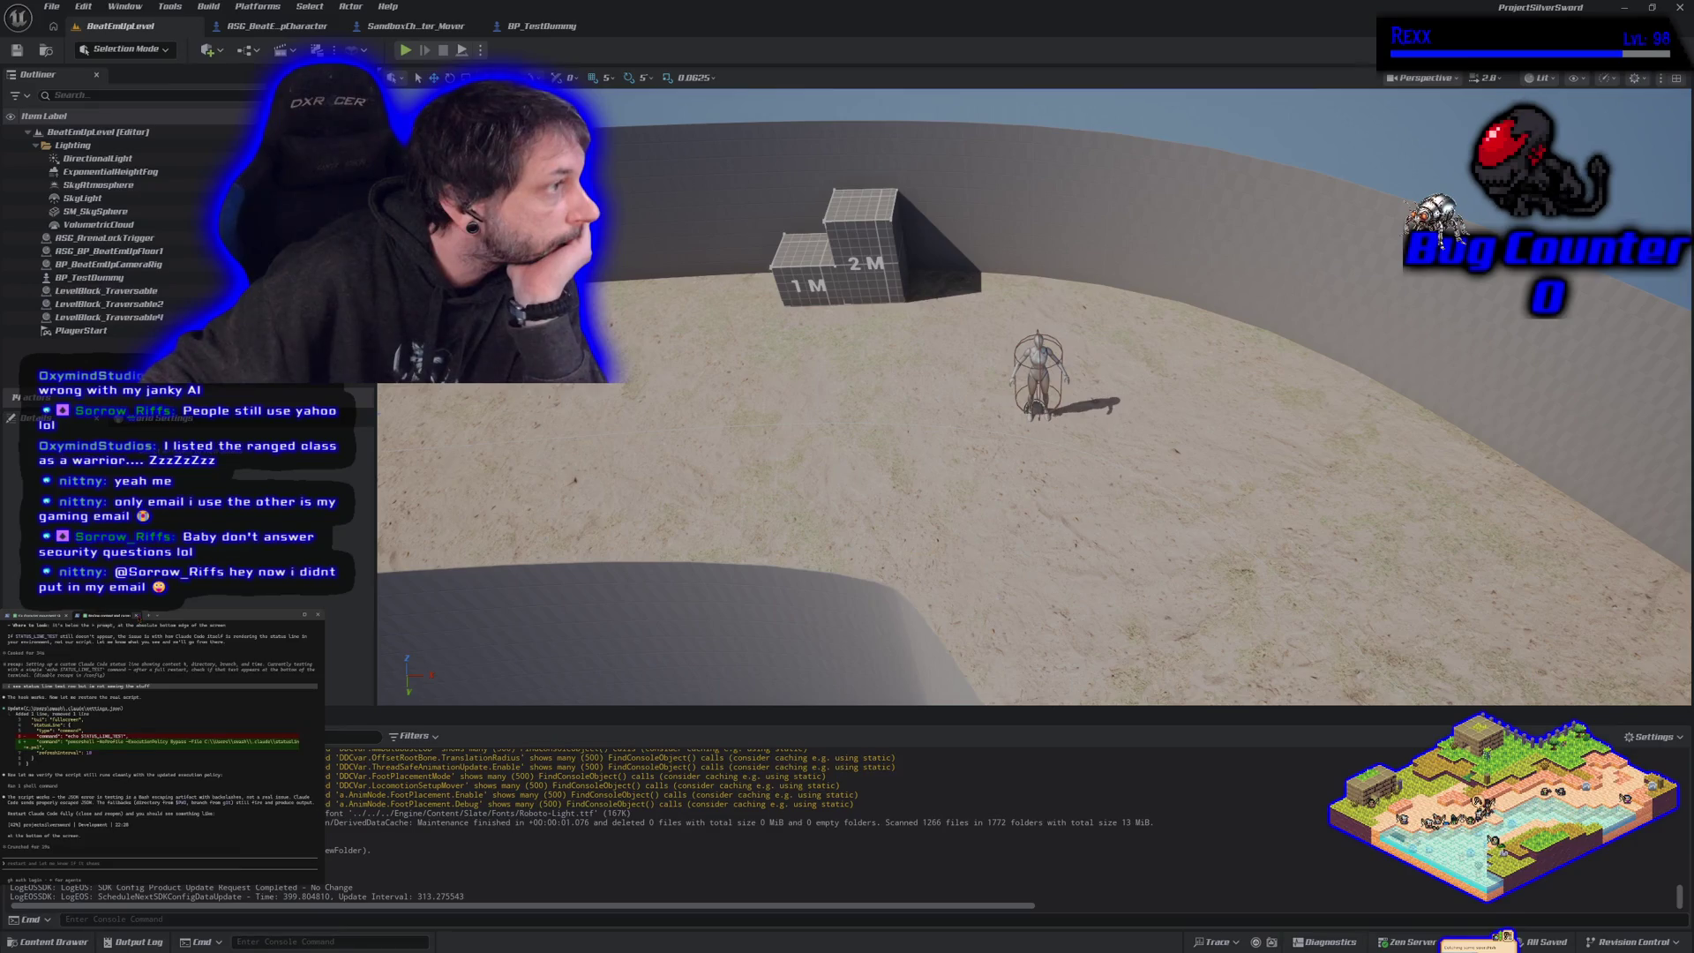
{"action": "key", "text": "alt+Tab"}
{"action": "key", "text": "alt+Tab"}
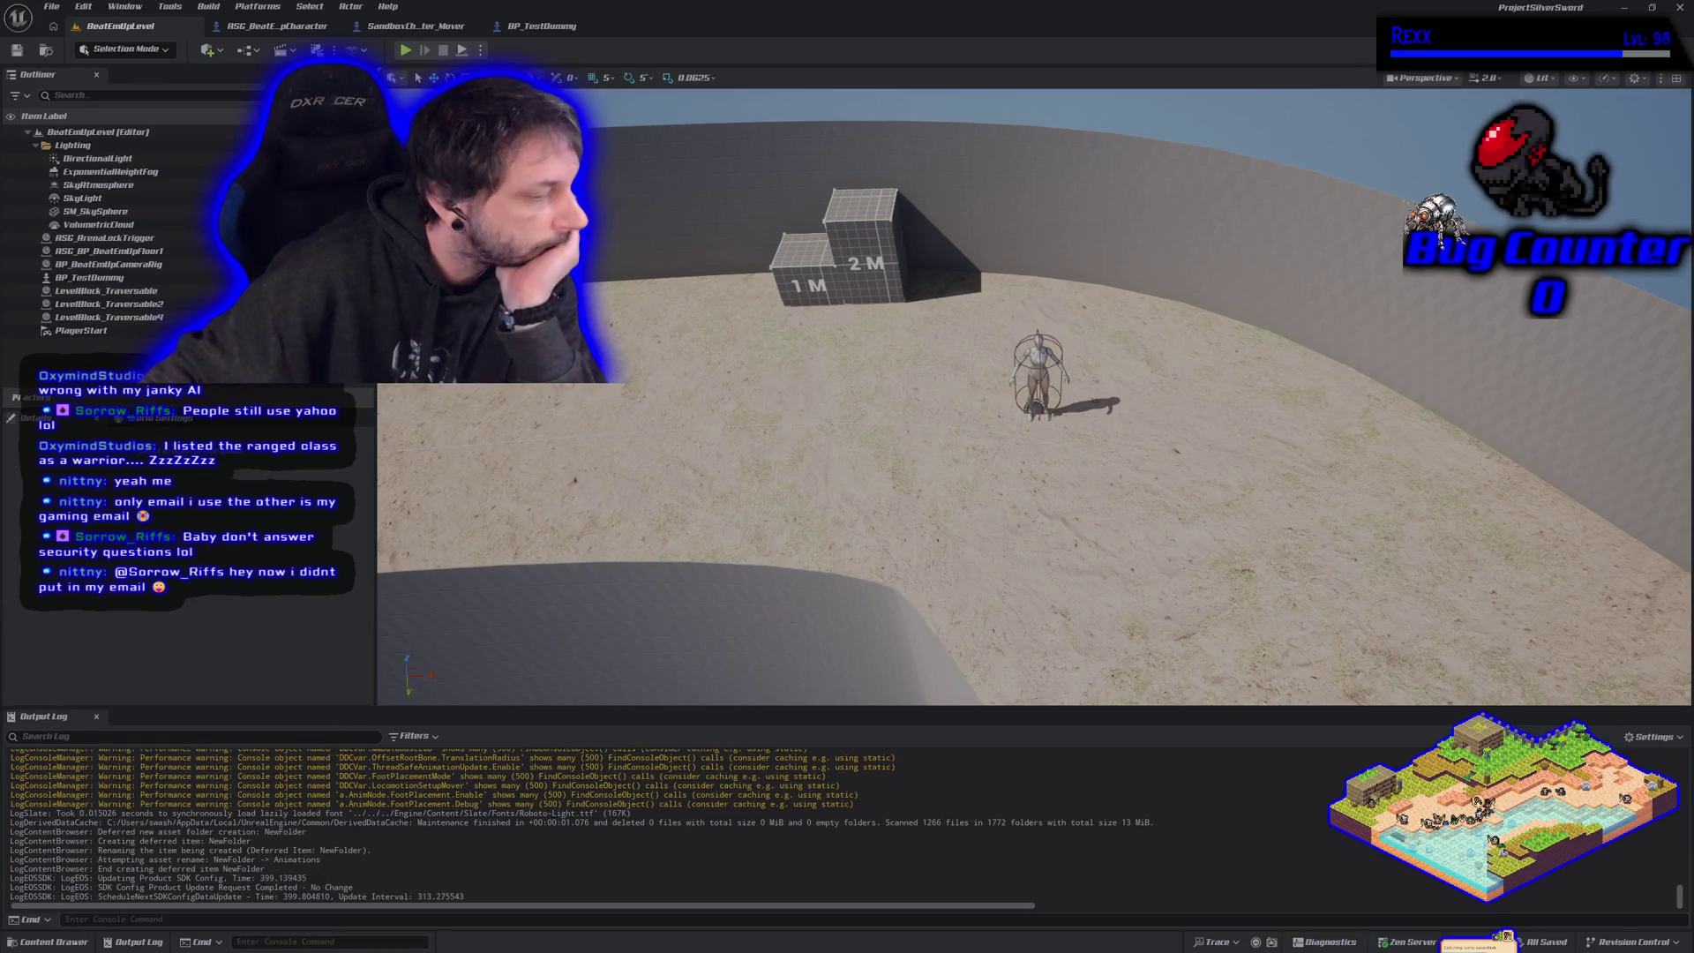
{"action": "key", "text": "alt+Tab"}
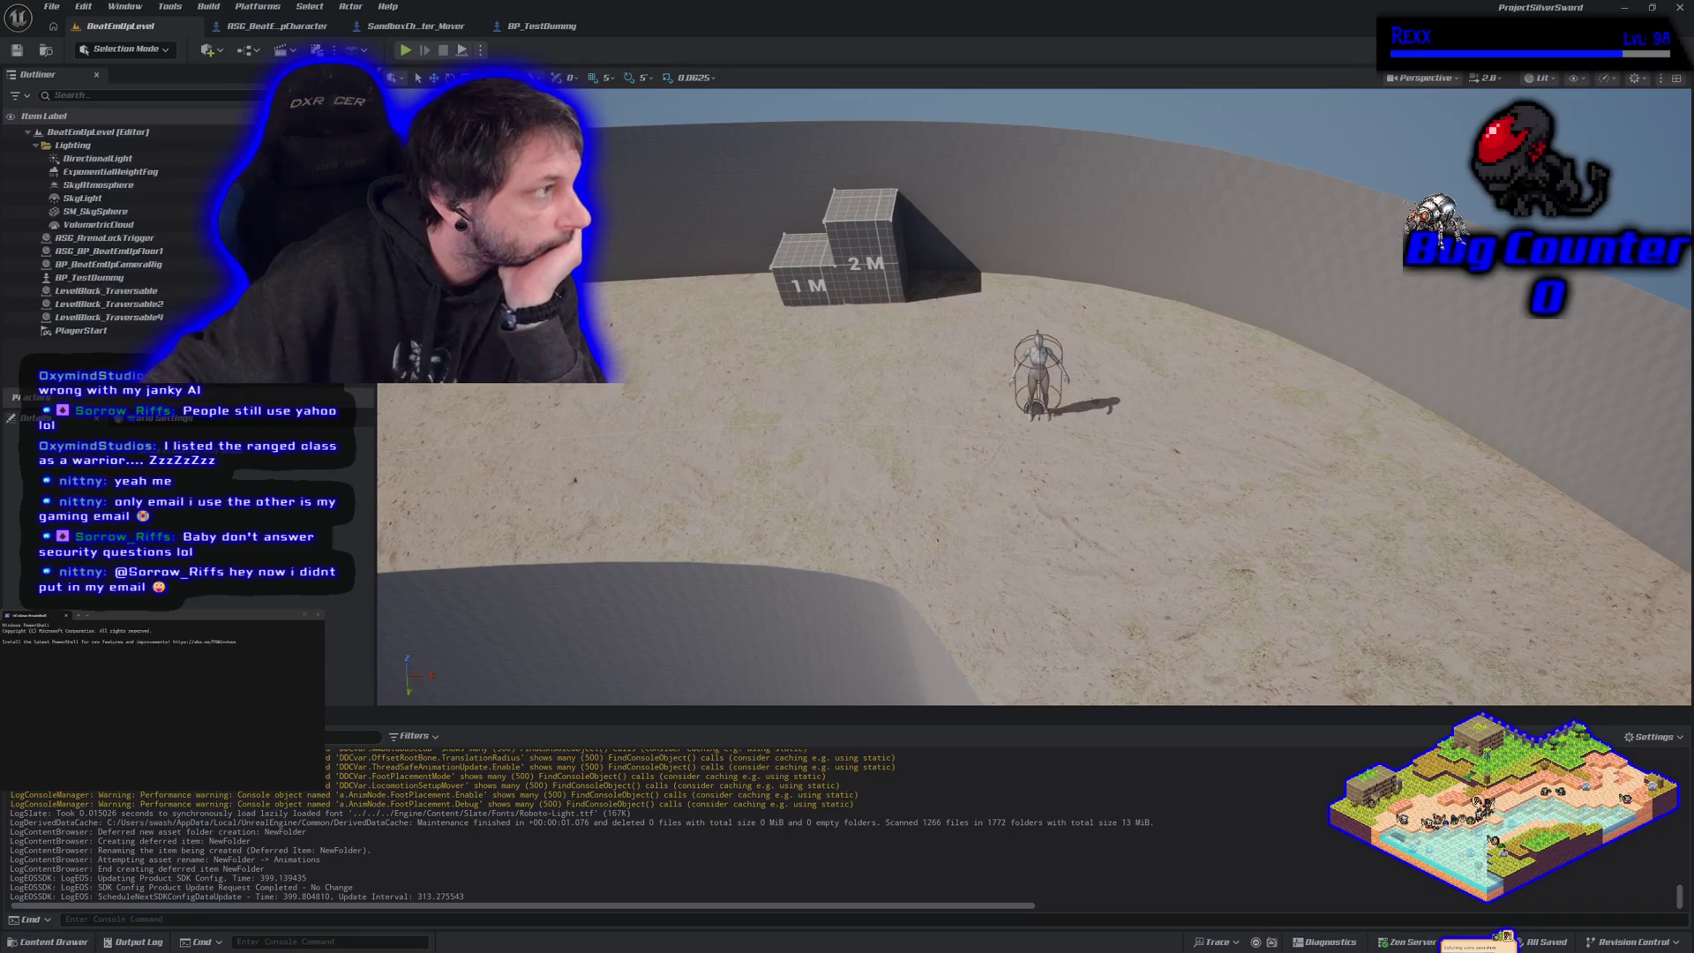
{"action": "type", "text": "cd F:/onedrive/repositories/projectsilversword/source/projectsilversword"}
{"action": "key", "text": "Return"}
{"action": "key", "text": "Up"}
{"action": "key", "text": "Escape"}
{"action": "type", "text": "claude"}
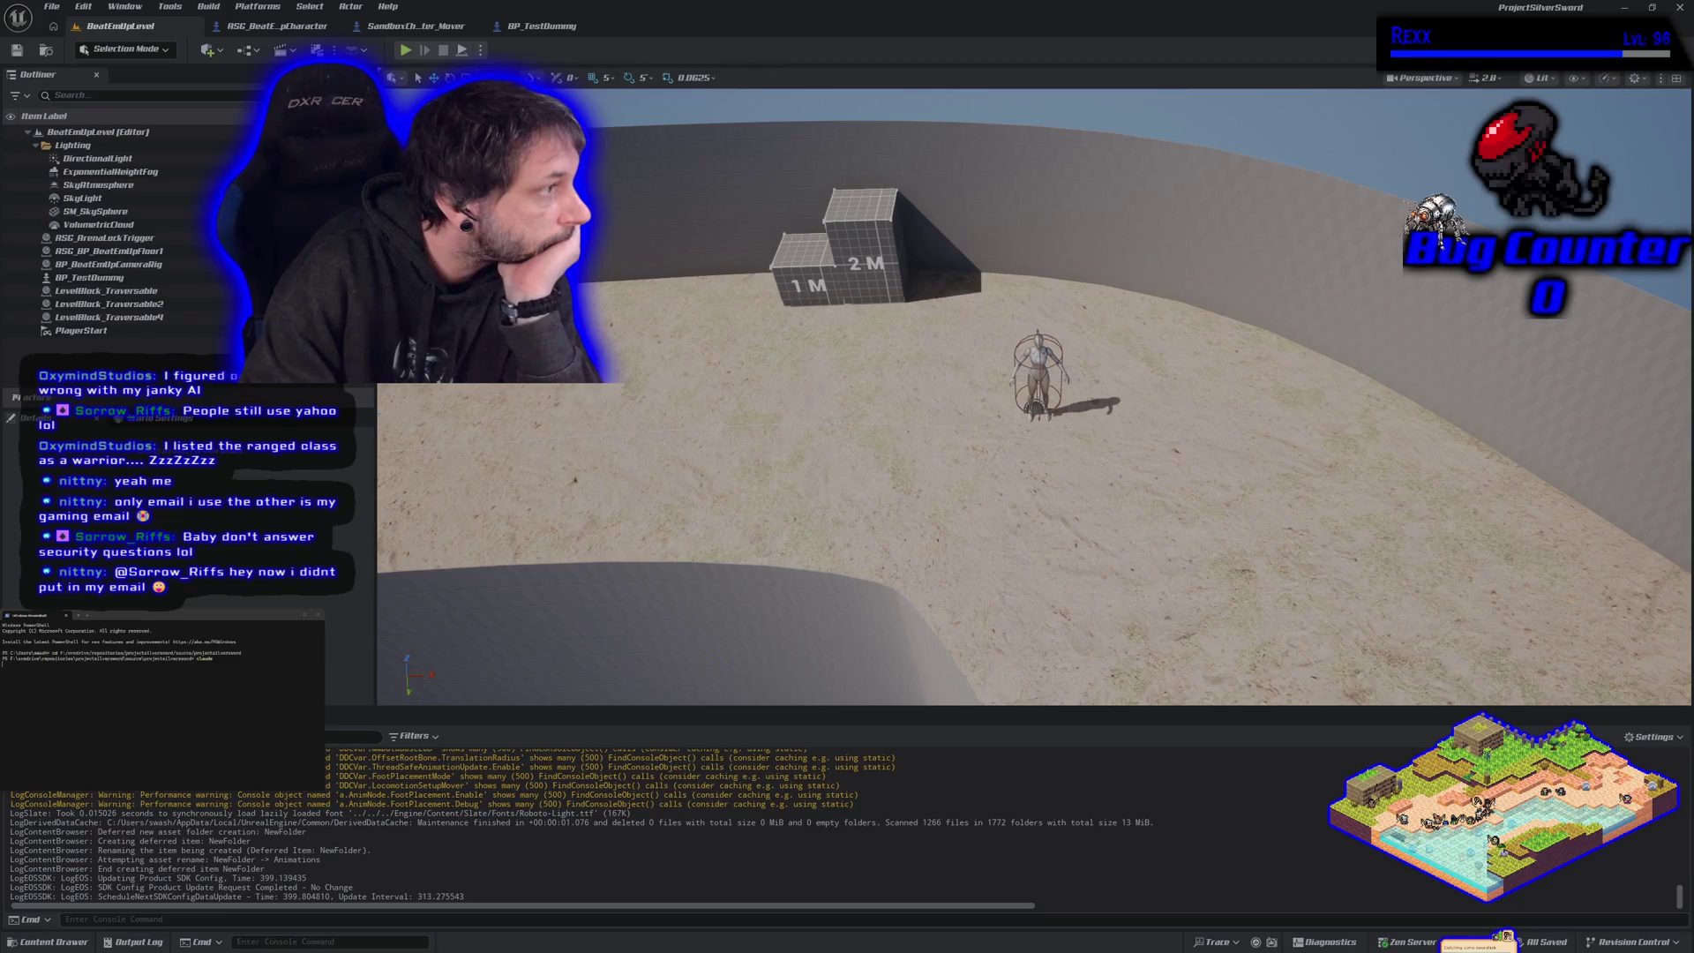
{"action": "key", "text": "Return"}
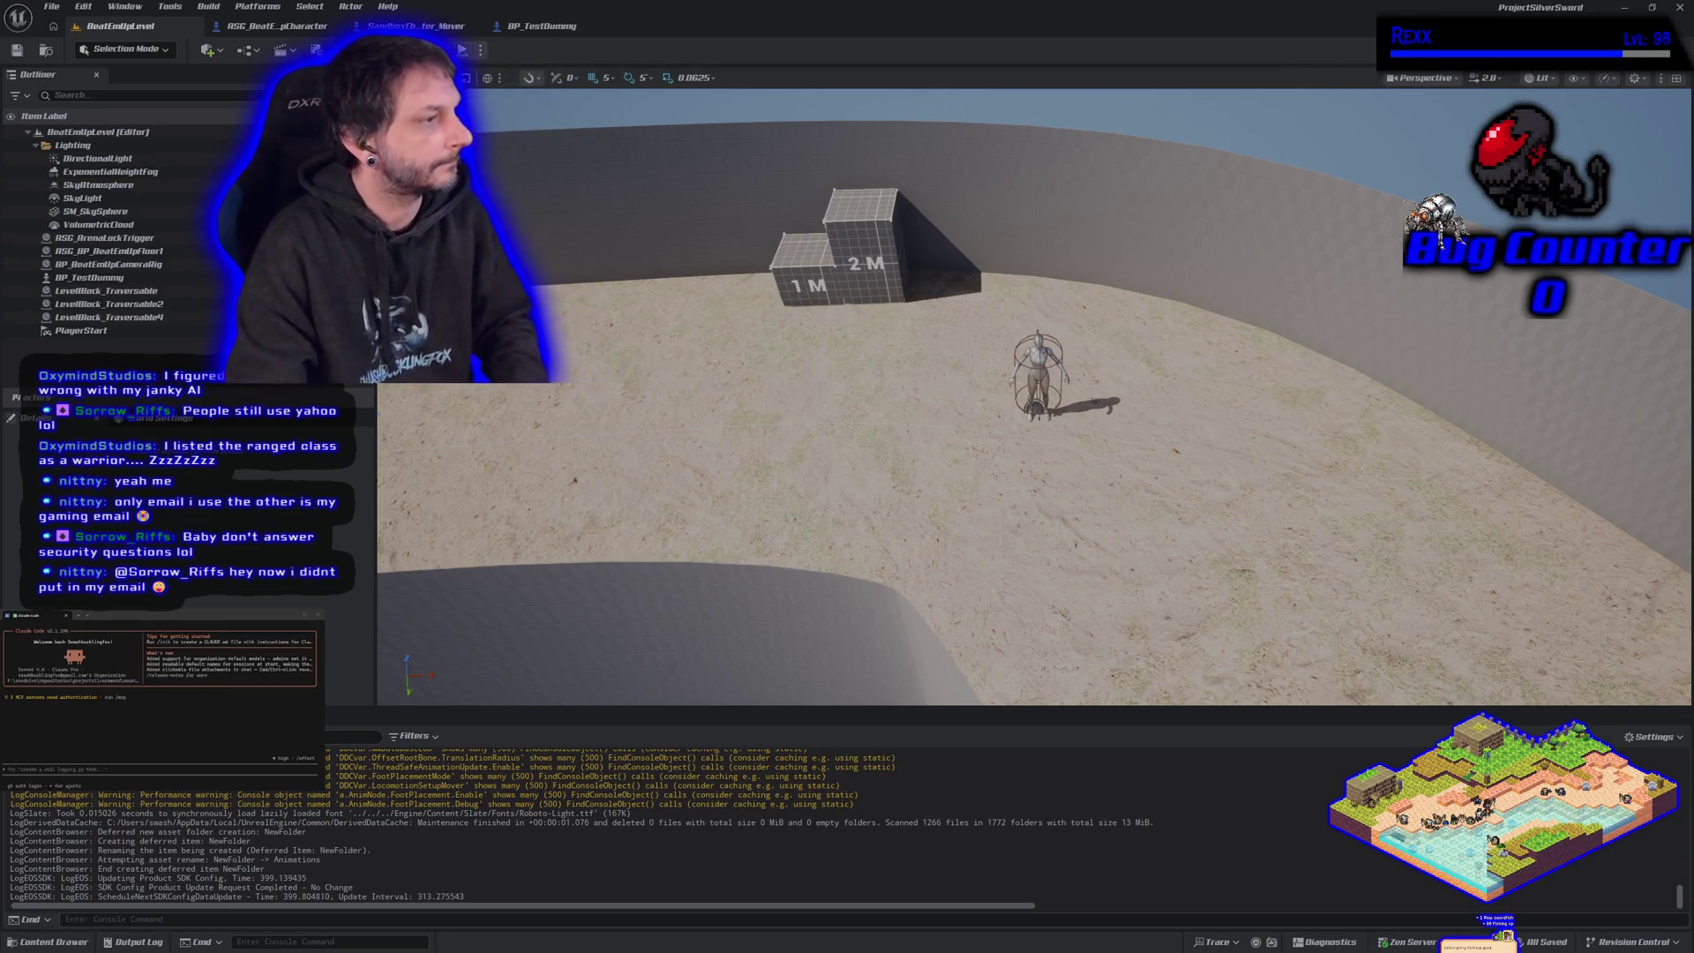
- Resume the previous Claude Code conversation with /resume
{"action": "type", "text": "/resume"}
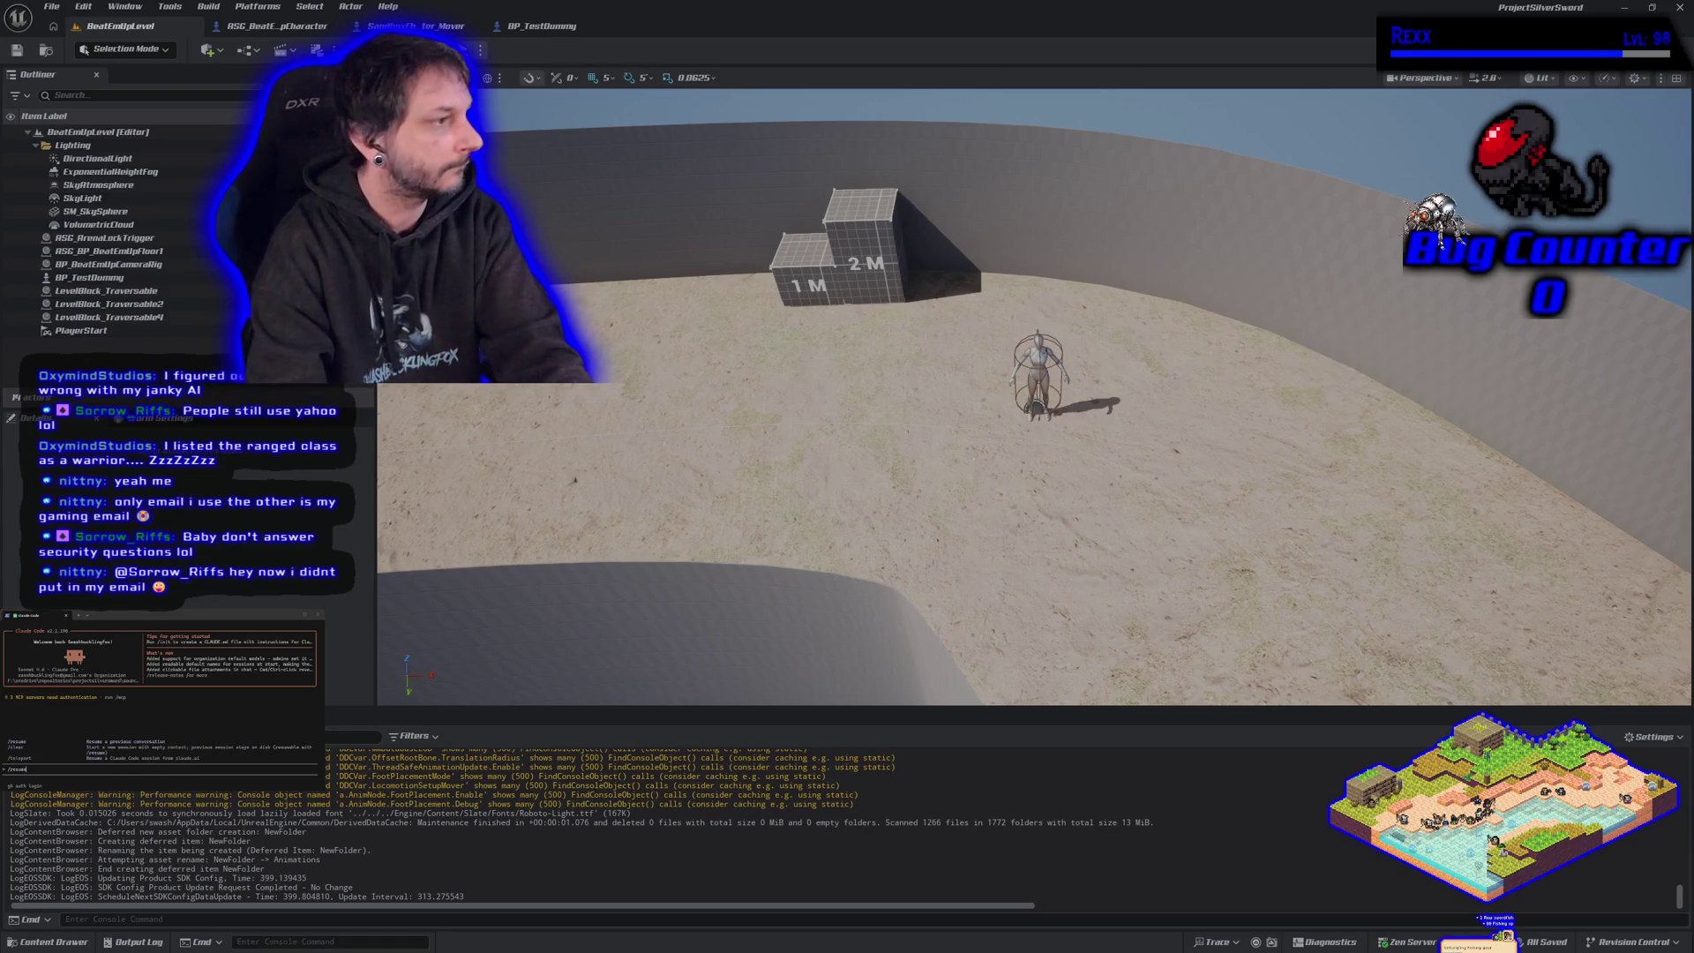
{"action": "key", "text": "Return"}
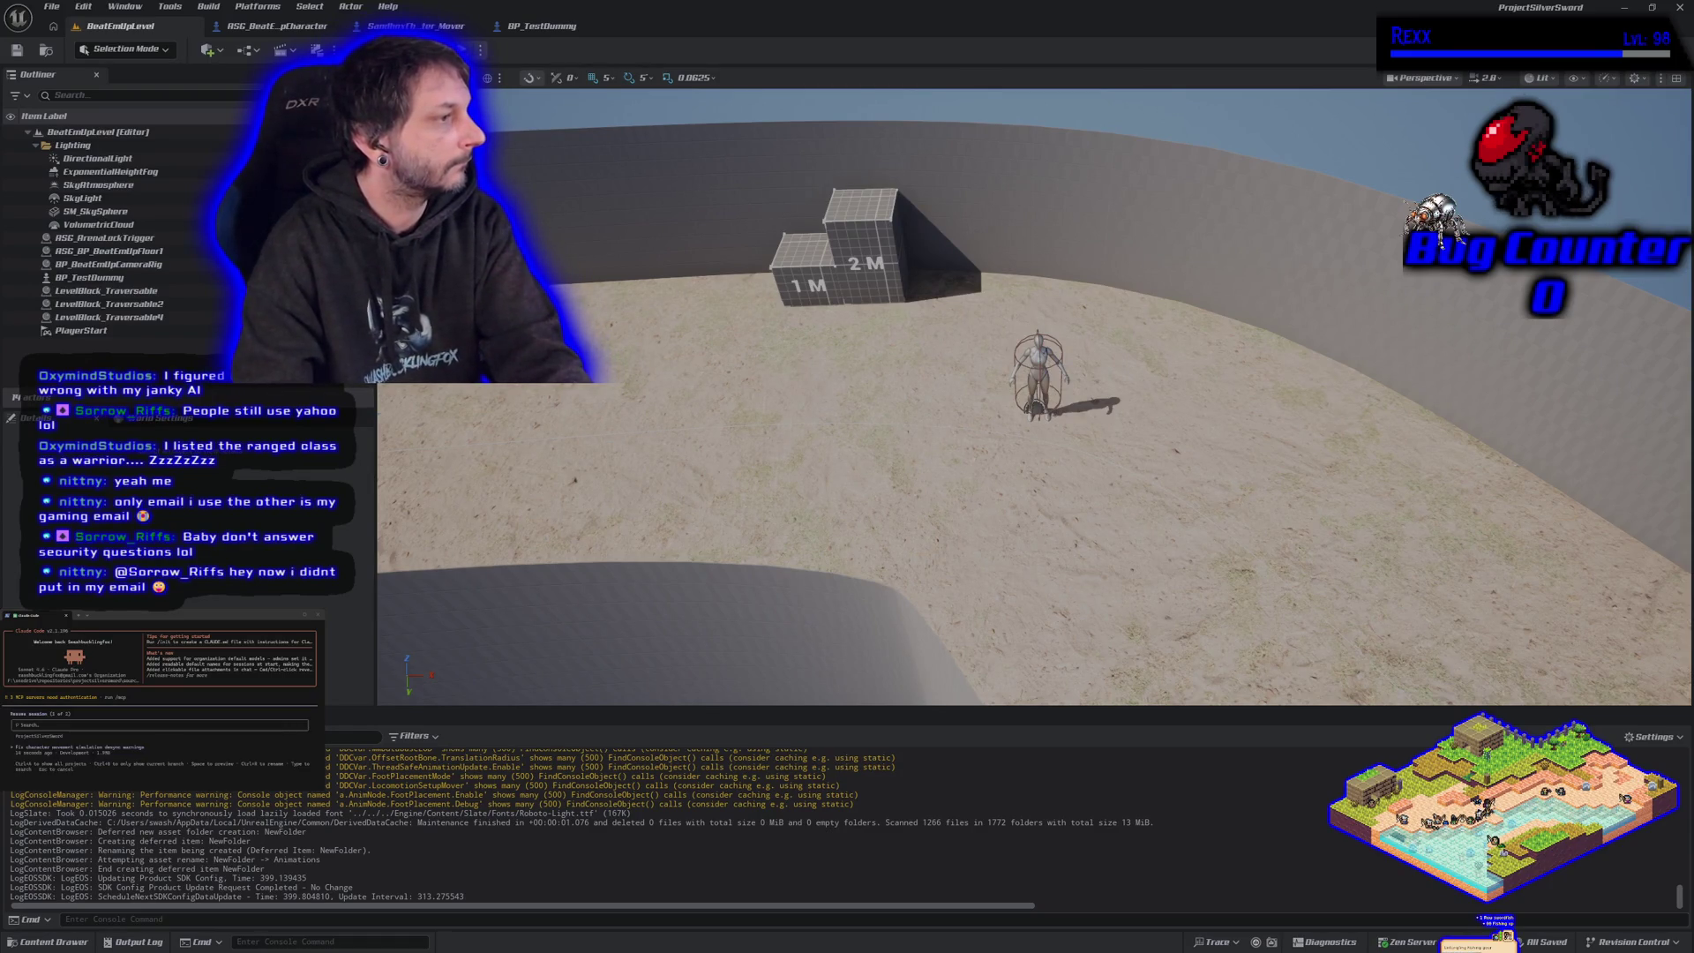
{"action": "key", "text": "Return"}
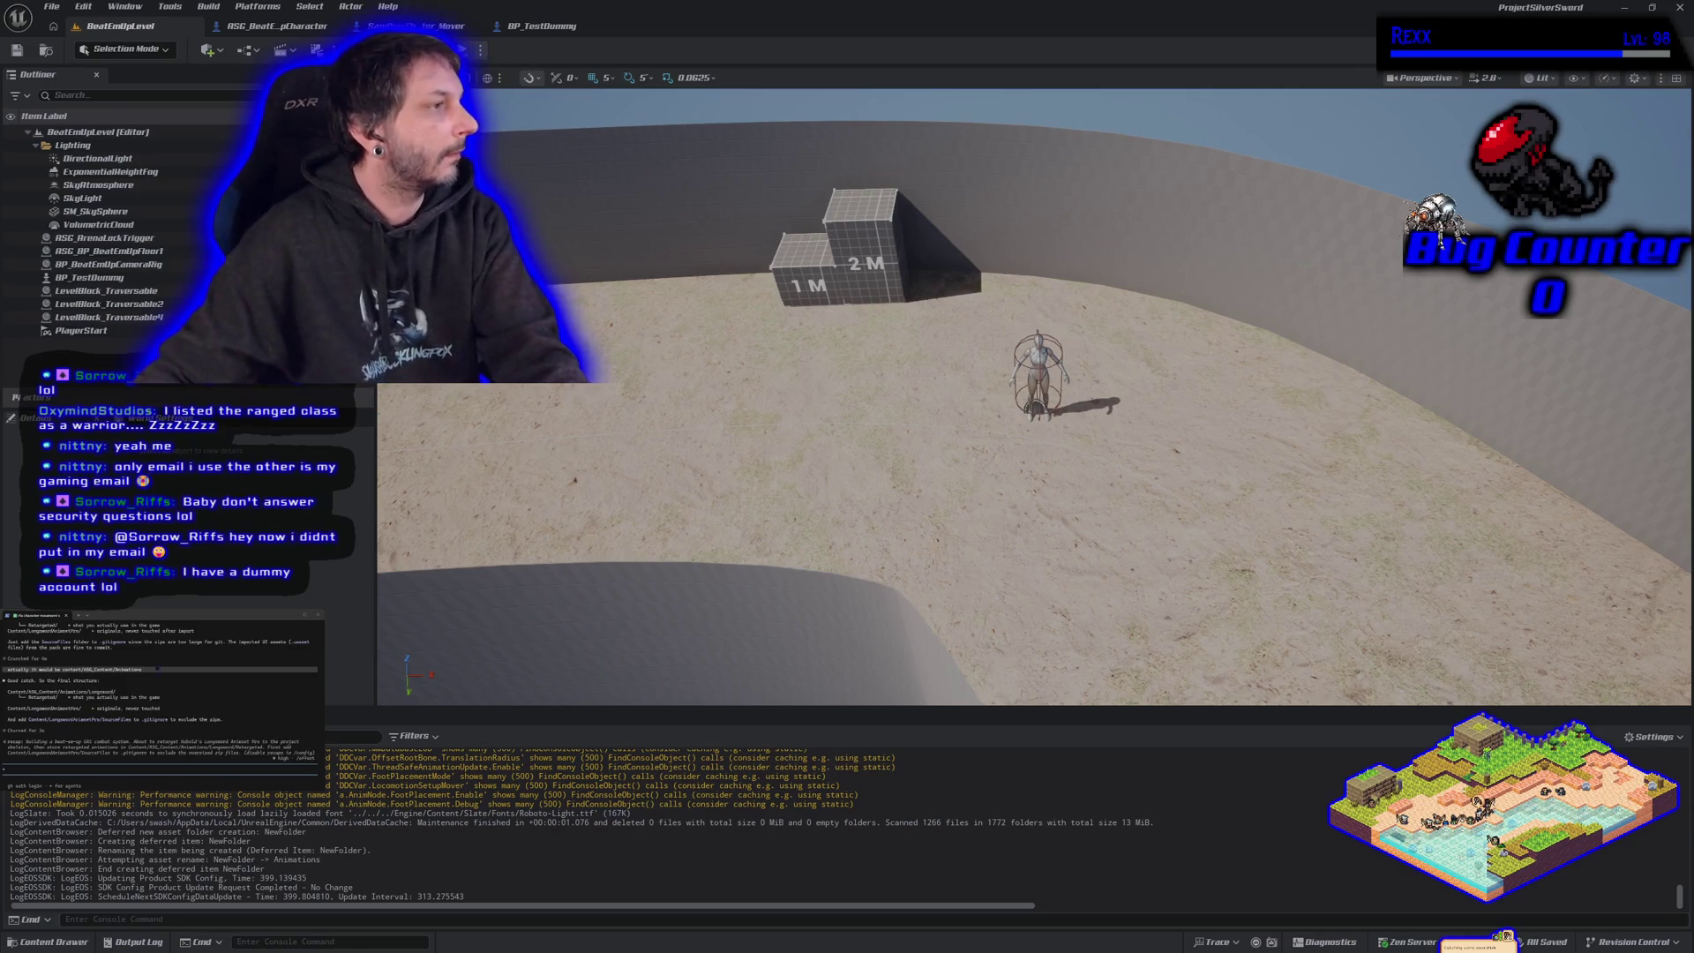
- Start claude in the project folder in a new tab, resume the earlier session, and reply 'dum see it'
{"action": "key", "text": "ctrl+shift+t"}
{"action": "type", "text": "cd f:/onedrive/repositories/projectsilversword/source/projectsilversword"}
{"action": "key", "text": "Return"}
{"action": "type", "text": "claude"}
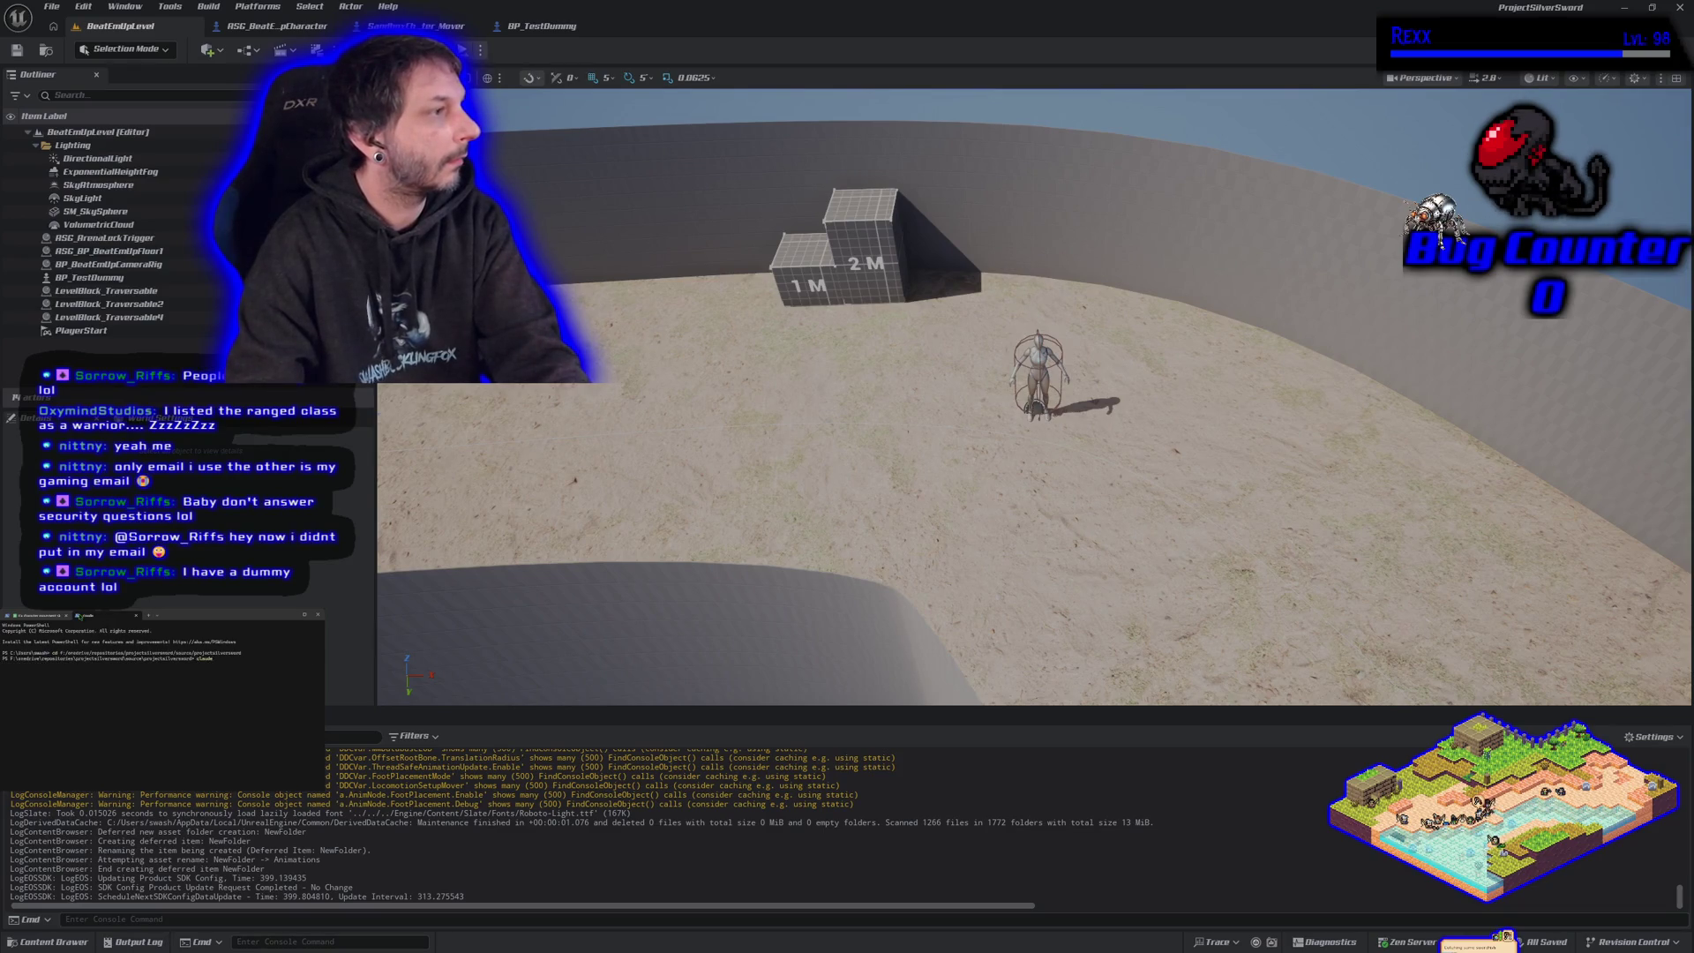
{"action": "key", "text": "Return"}
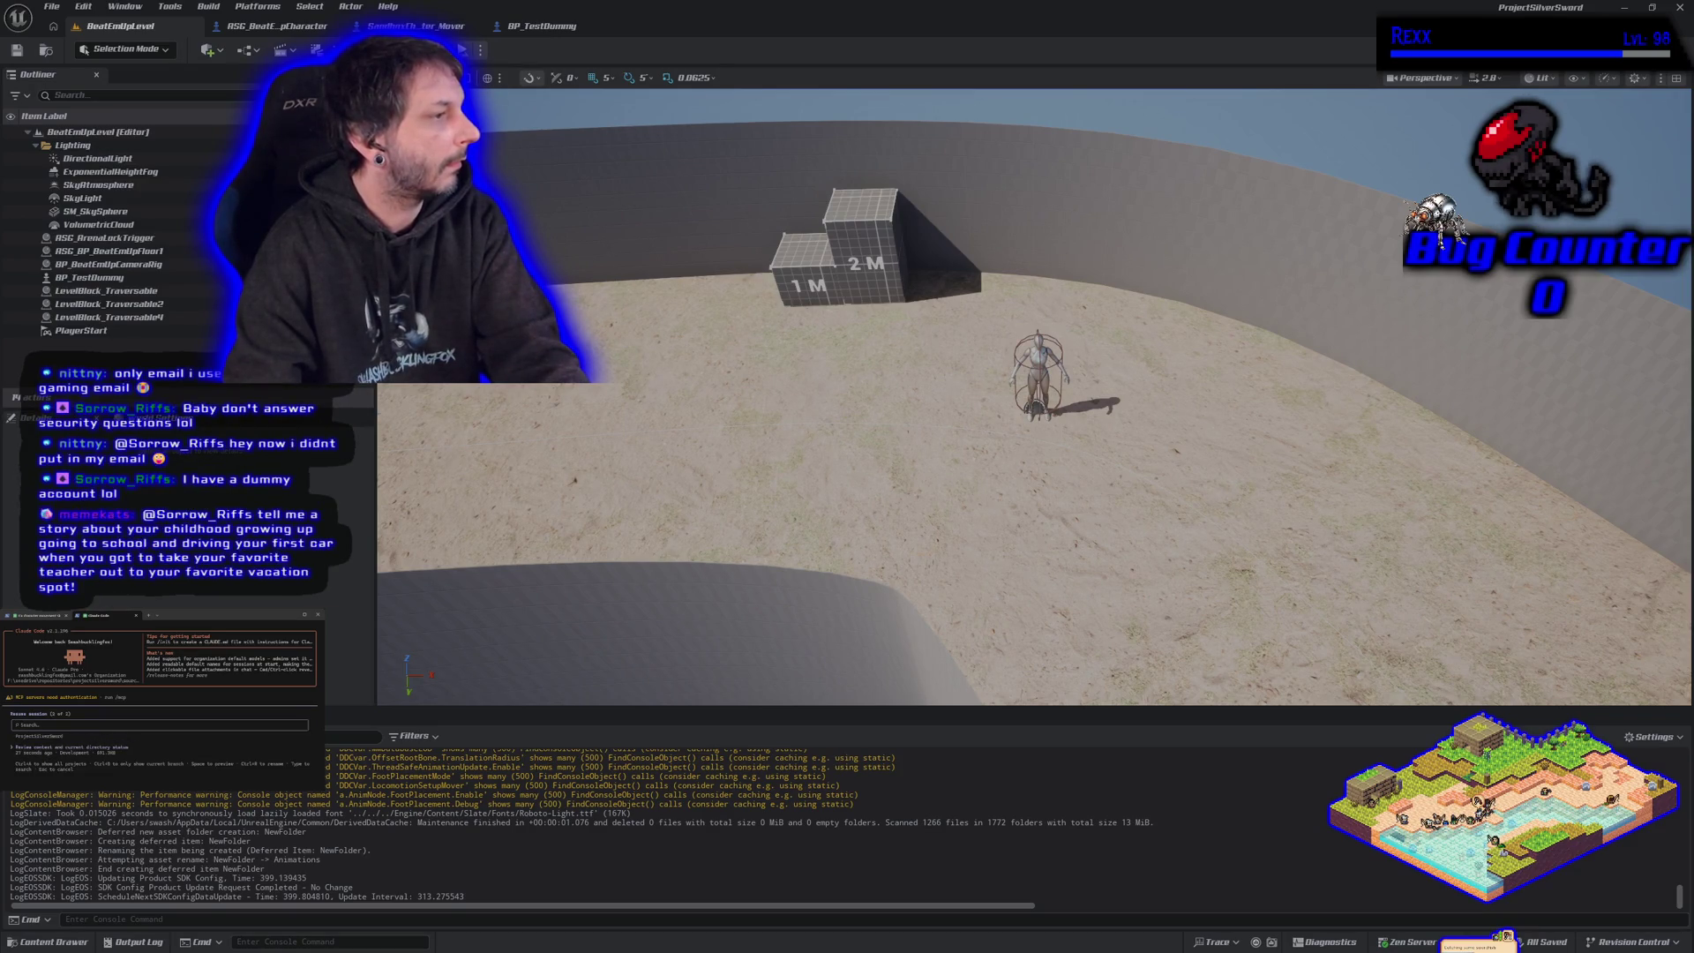
{"action": "key", "text": "Return"}
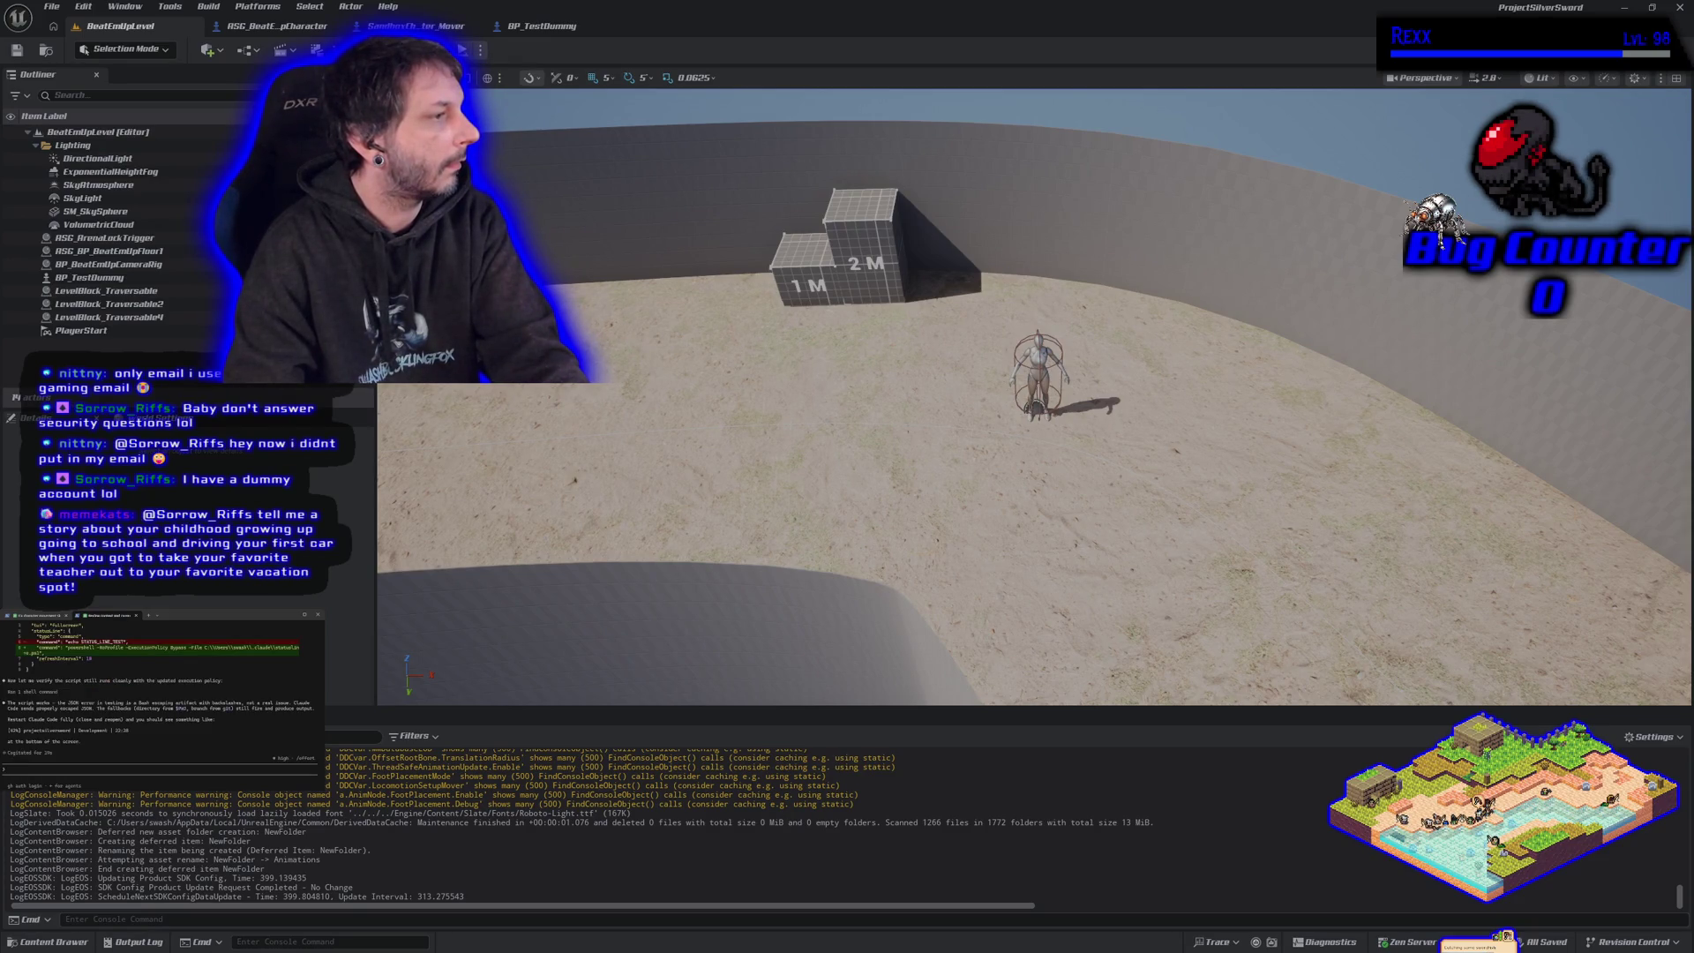
{"action": "type", "text": "dum"}
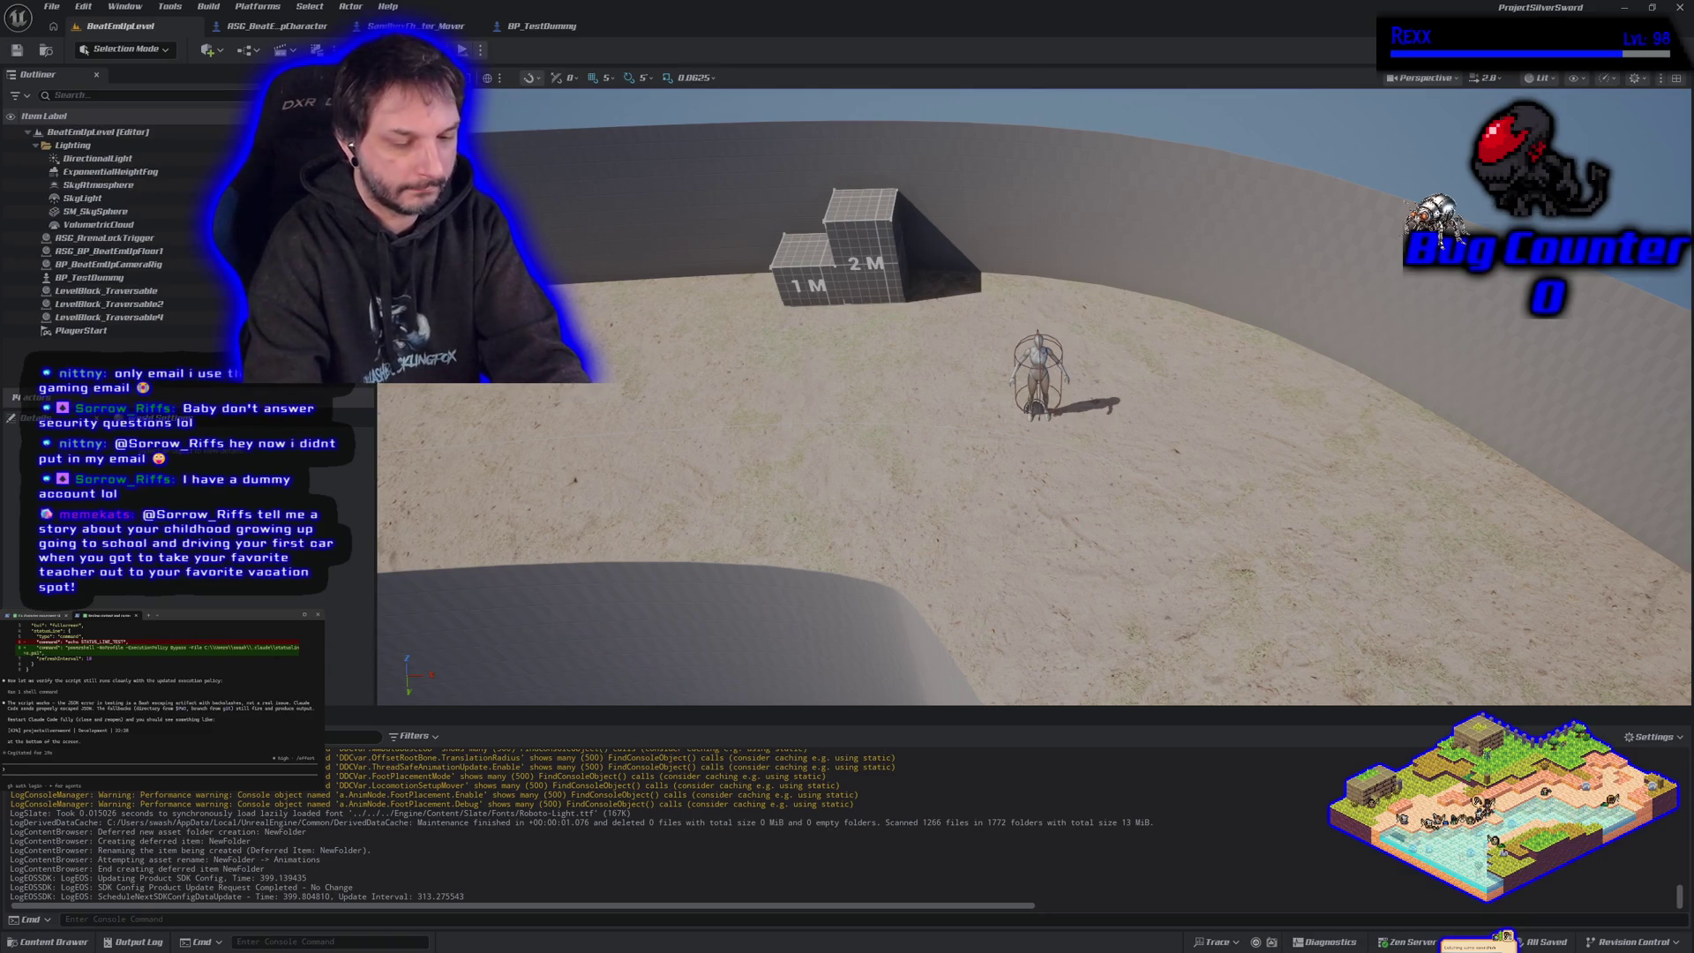
{"action": "type", "text": " see it"}
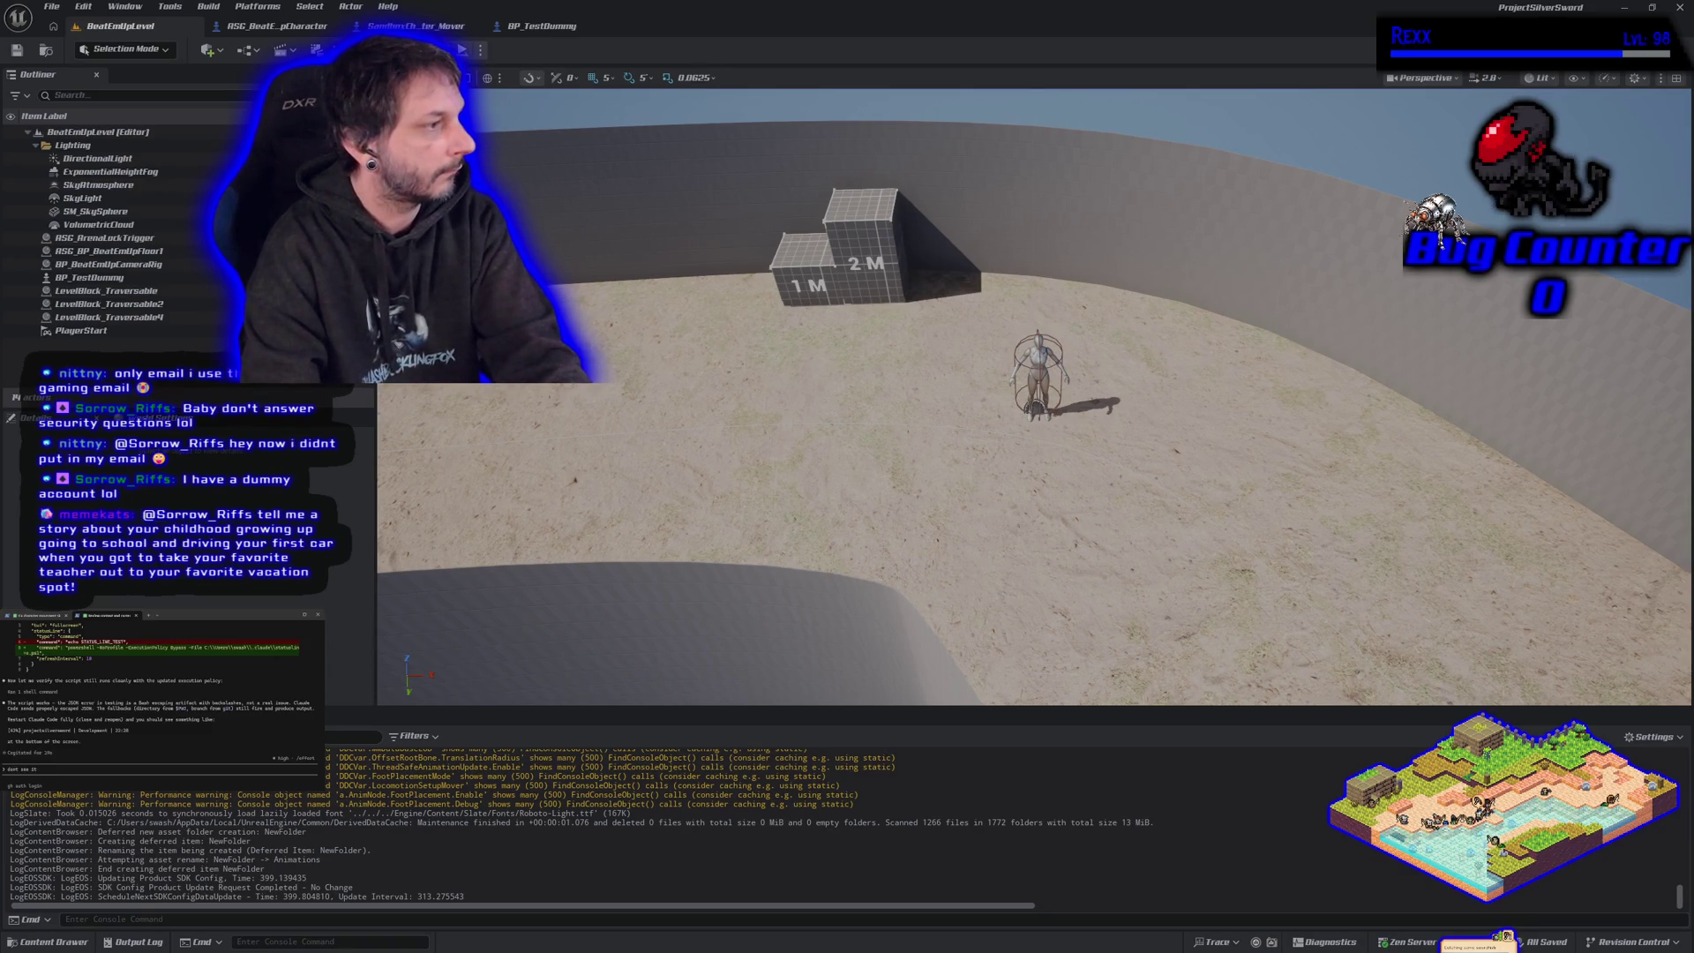
{"action": "key", "text": "Return"}
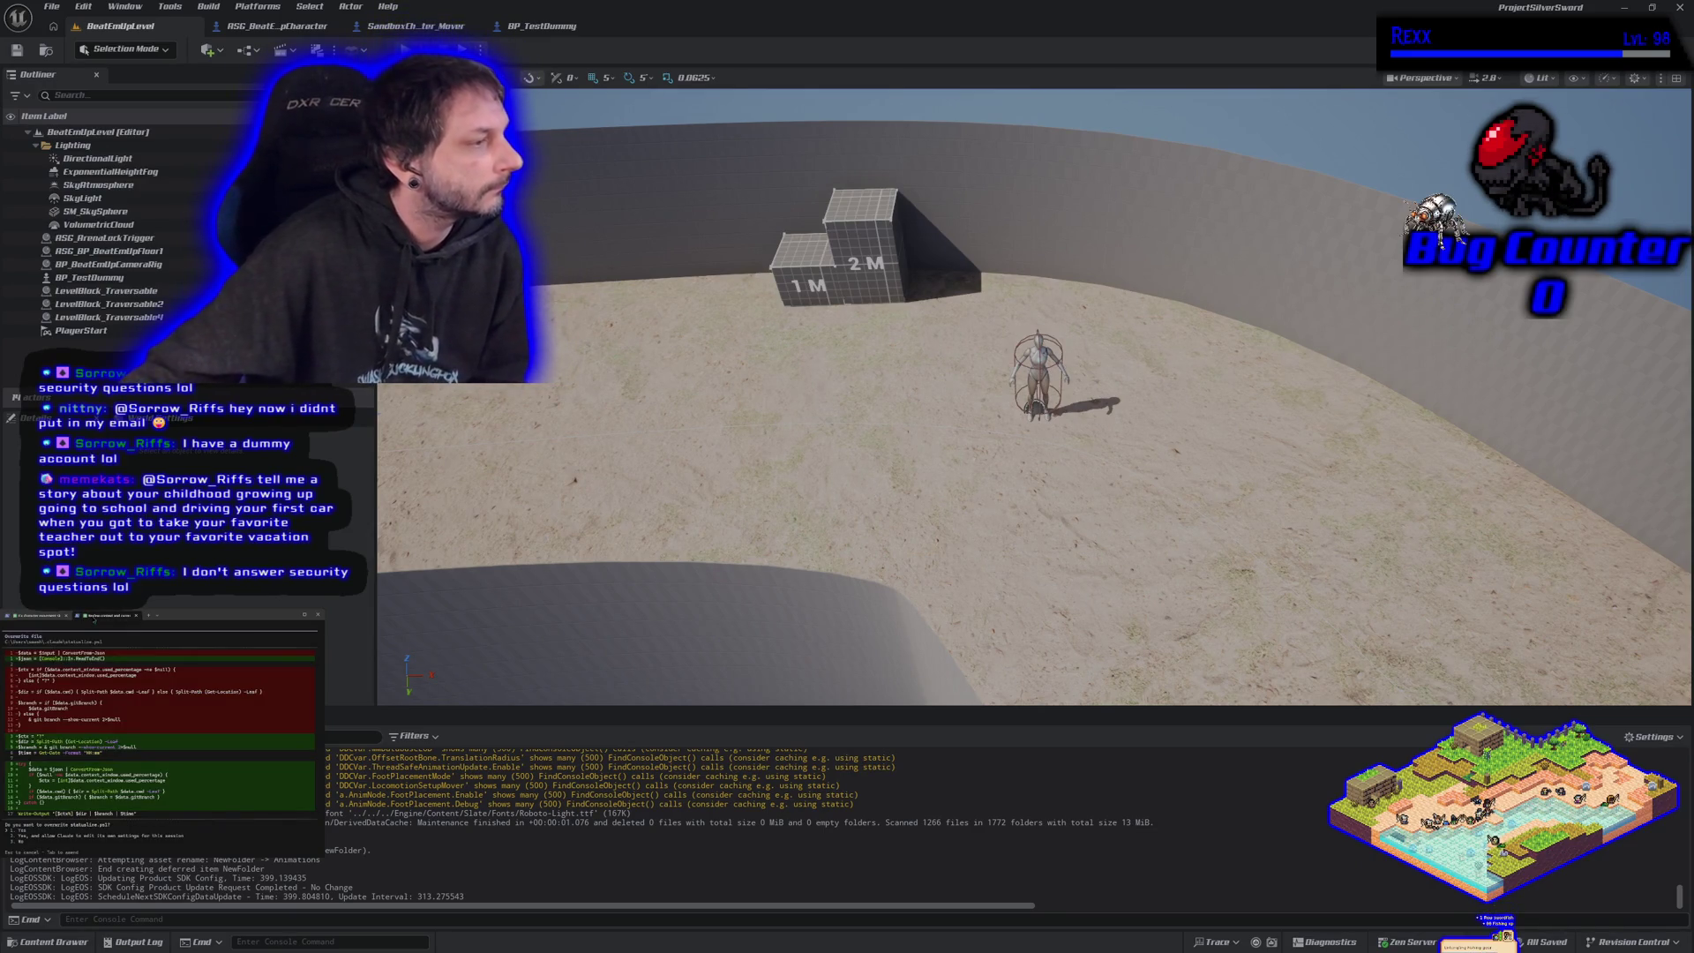
- Review the proposed diff and approve overwriting statusline.ps1
{"action": "scroll", "coordinate": [159, 733], "scroll_direction": "up", "scroll_amount": 3}
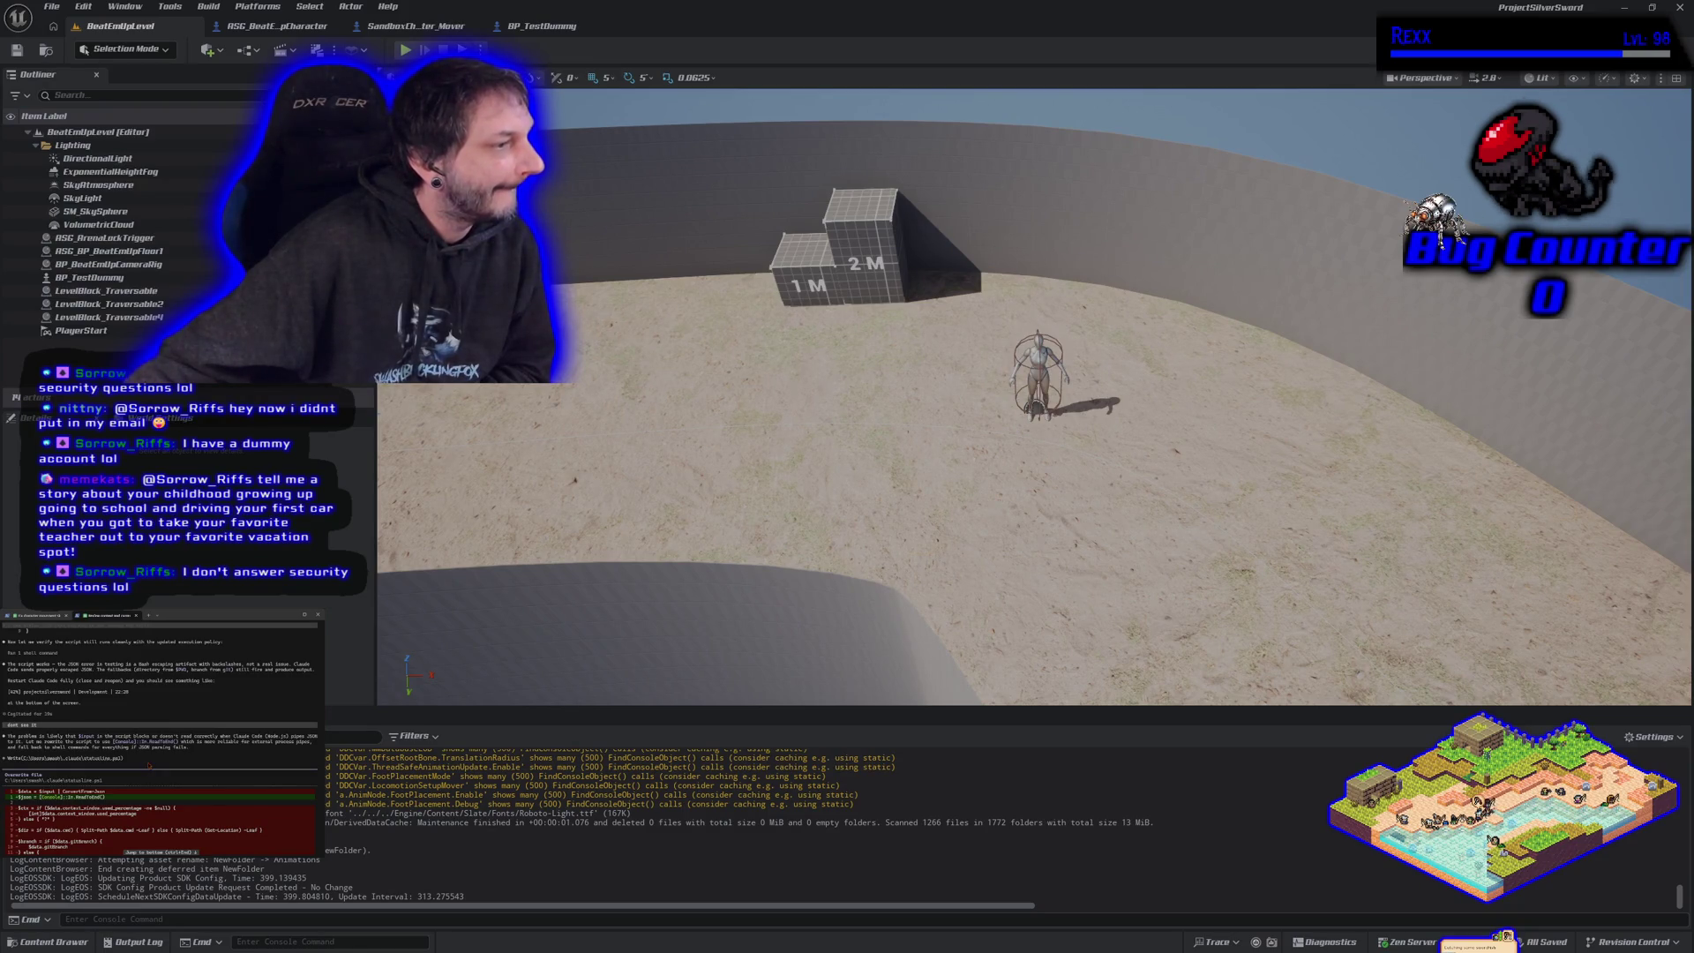
{"action": "scroll", "coordinate": [149, 765], "scroll_direction": "down", "scroll_amount": 3}
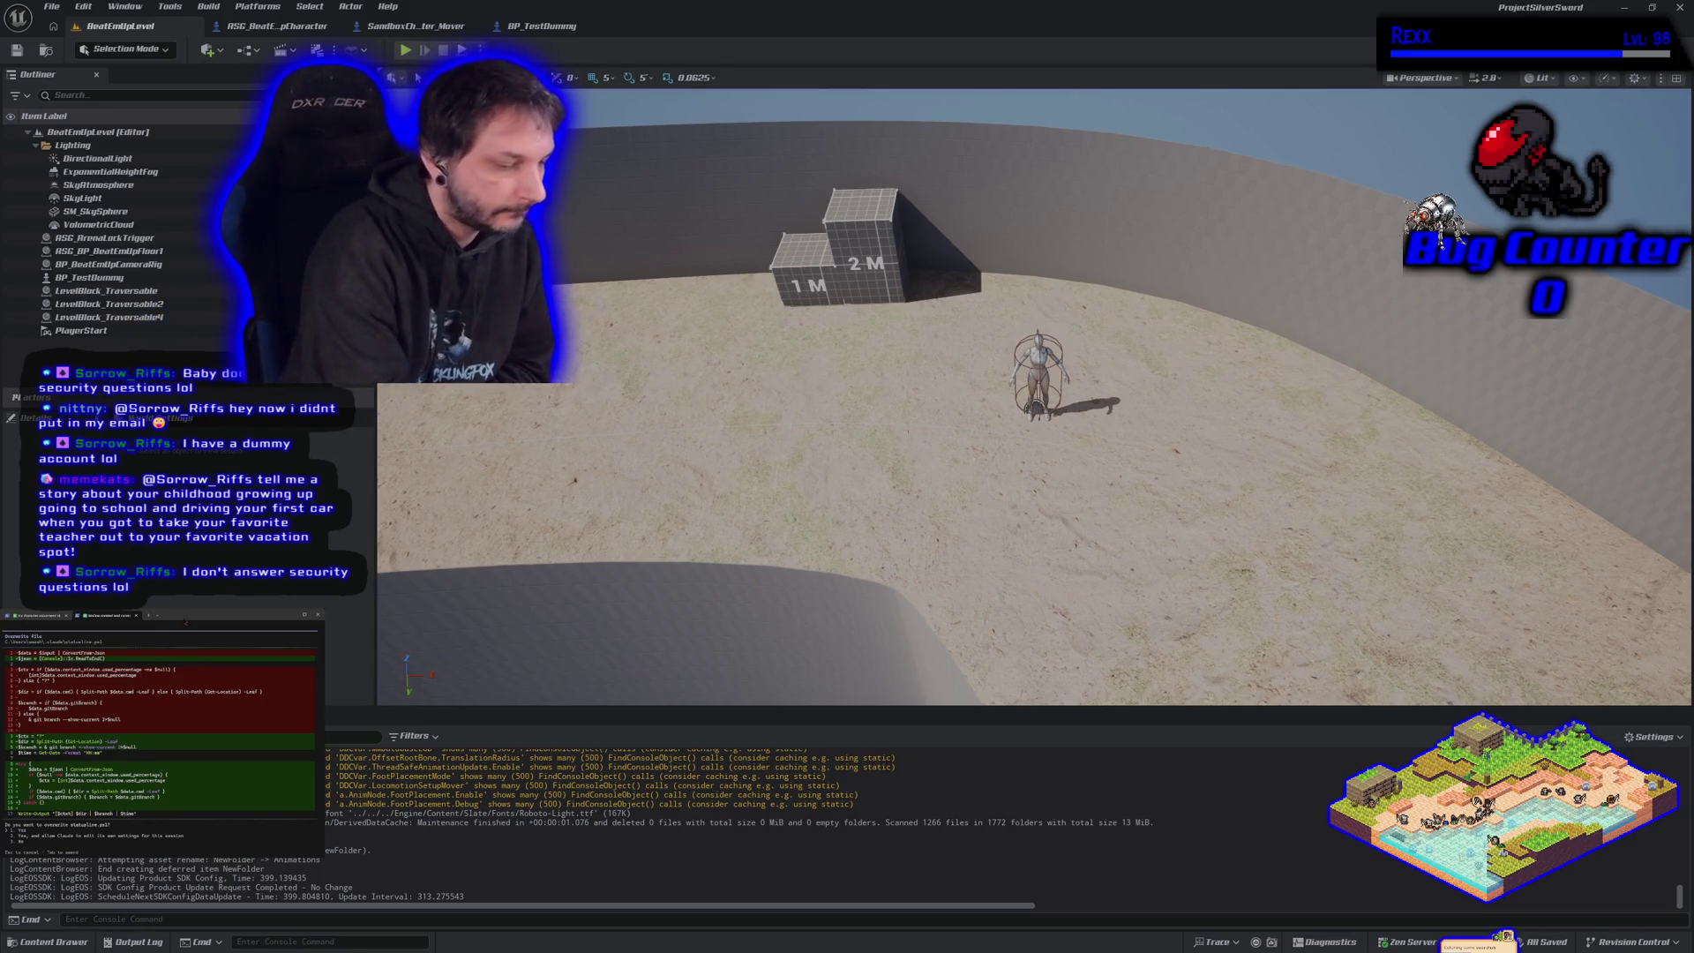
{"action": "key", "text": "Return"}
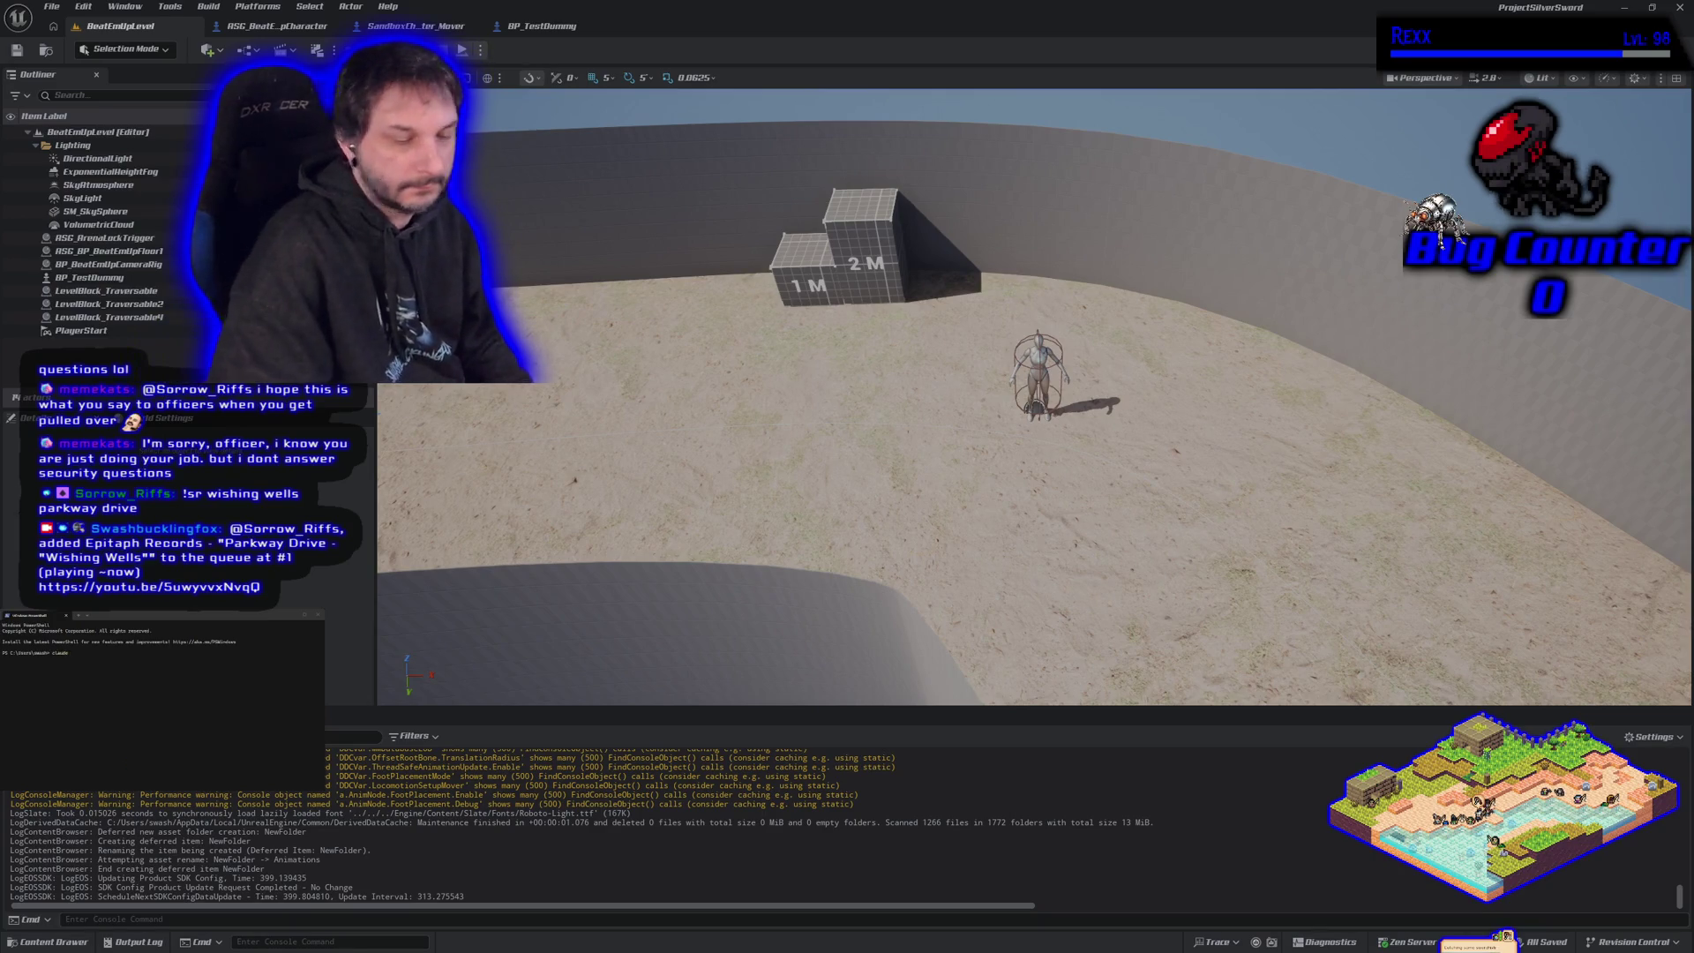
- Relaunch claude in the project folder and resume the earlier session
{"action": "key", "text": "Return"}
{"action": "type", "text": "claude"}
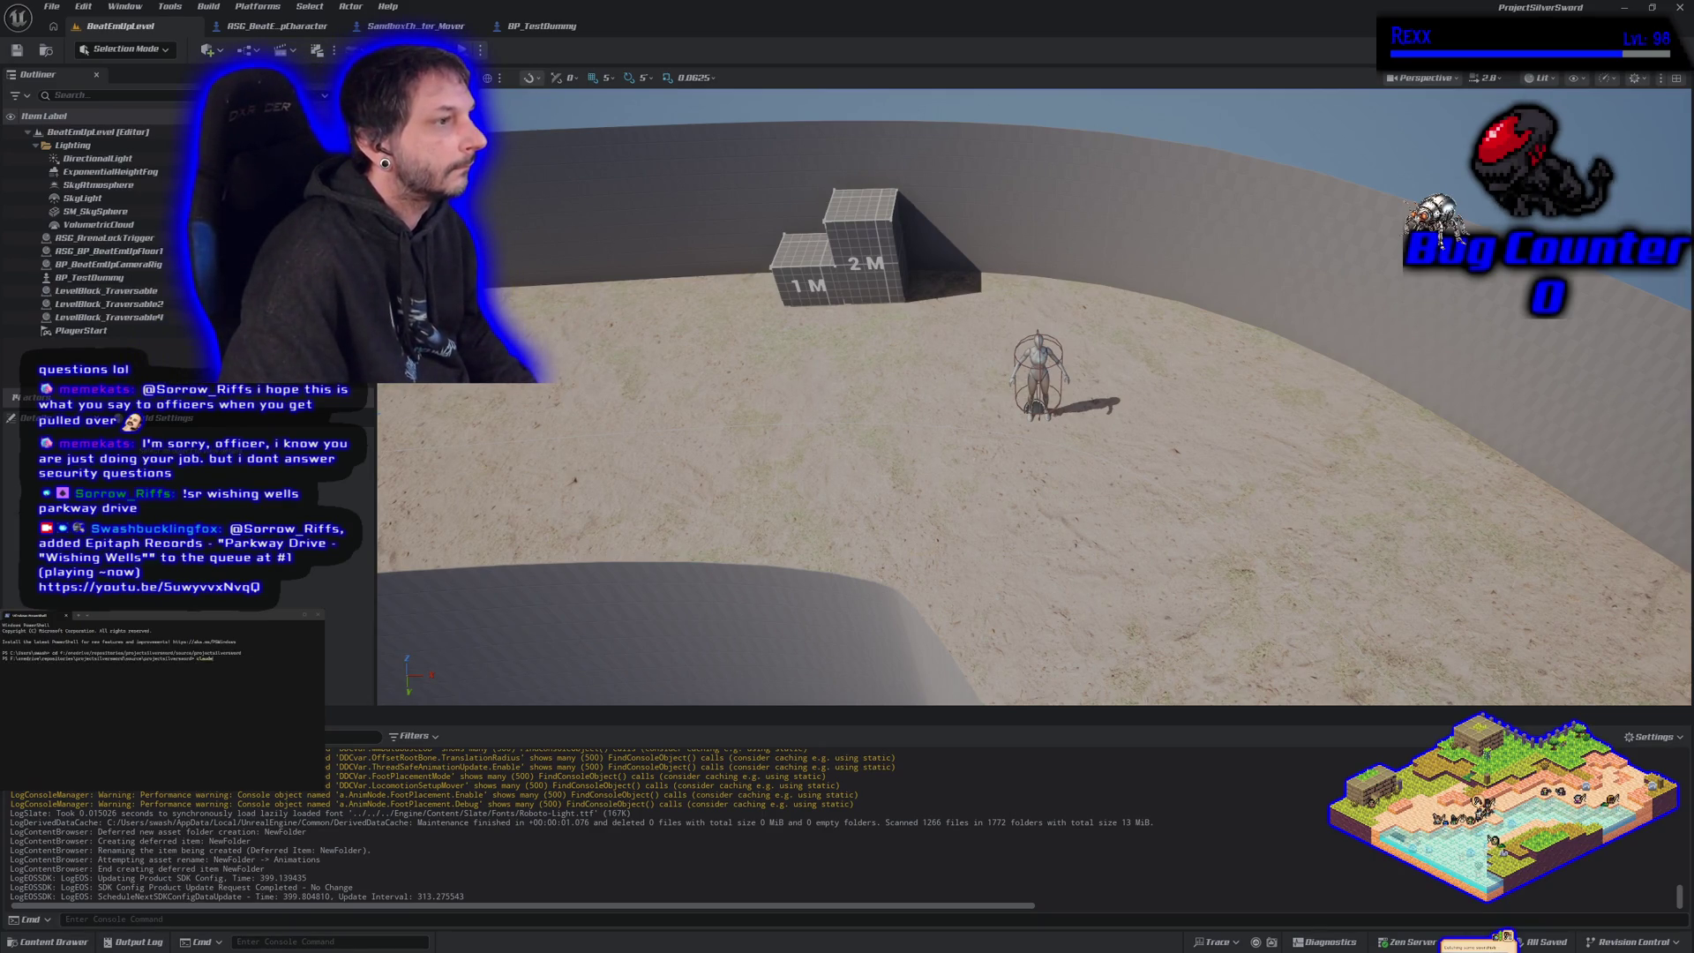
{"action": "key", "text": "Return"}
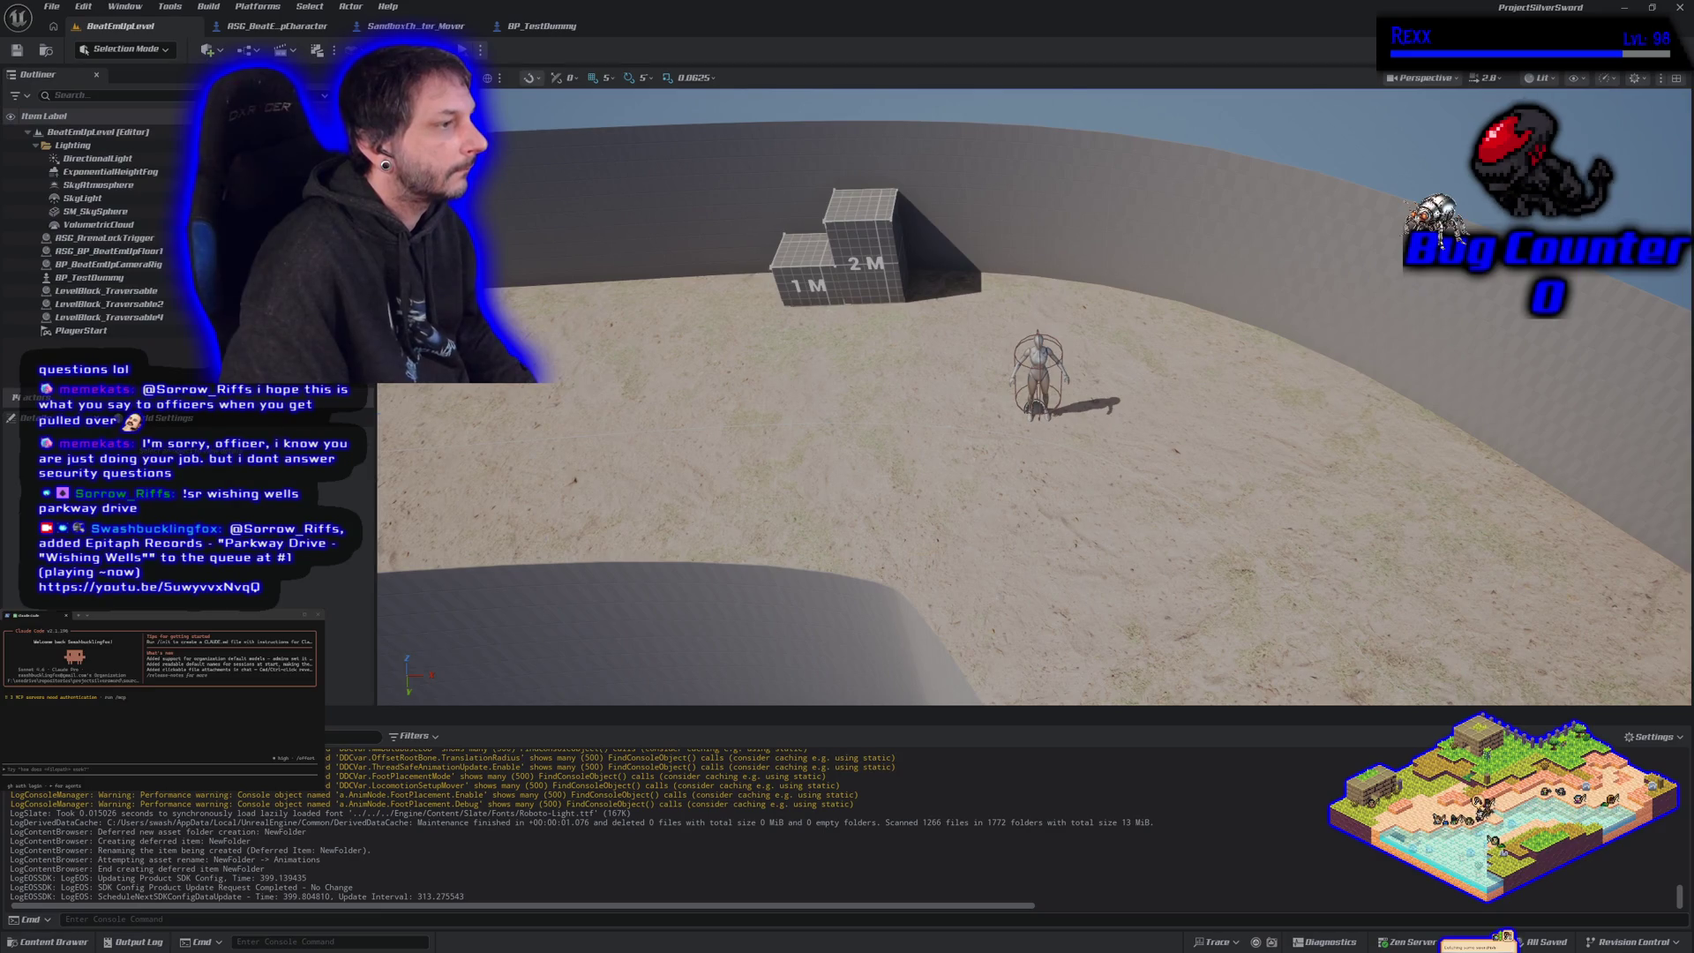
{"action": "key", "text": "Up"}
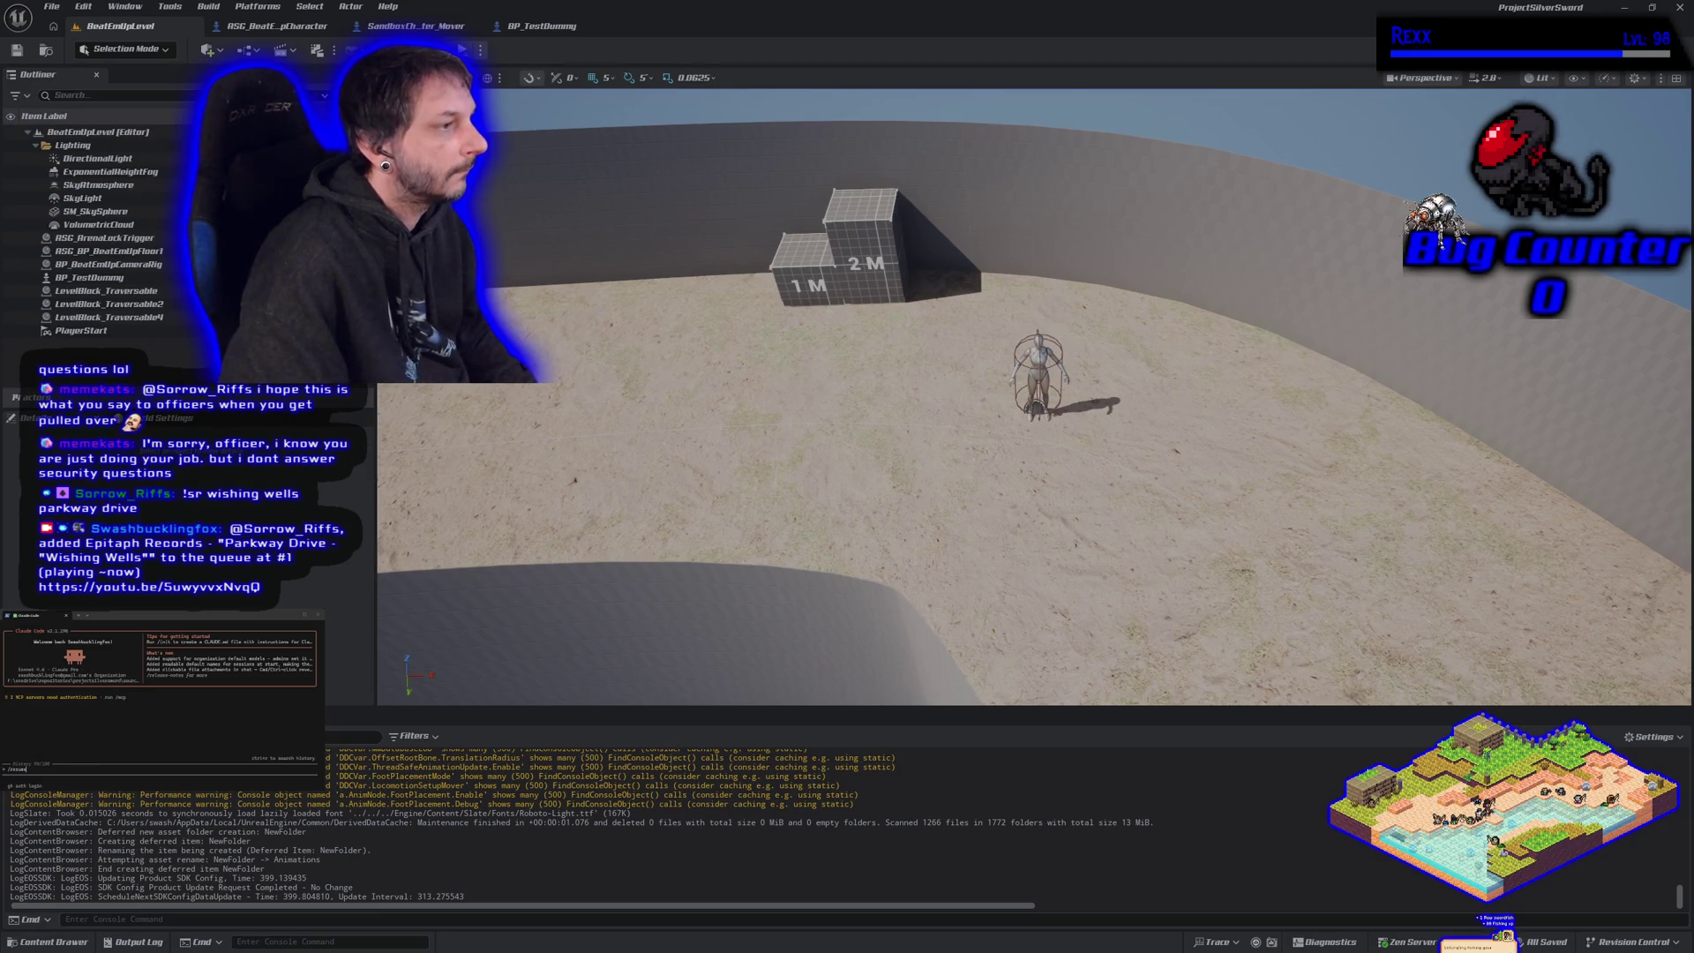
{"action": "key", "text": "Return"}
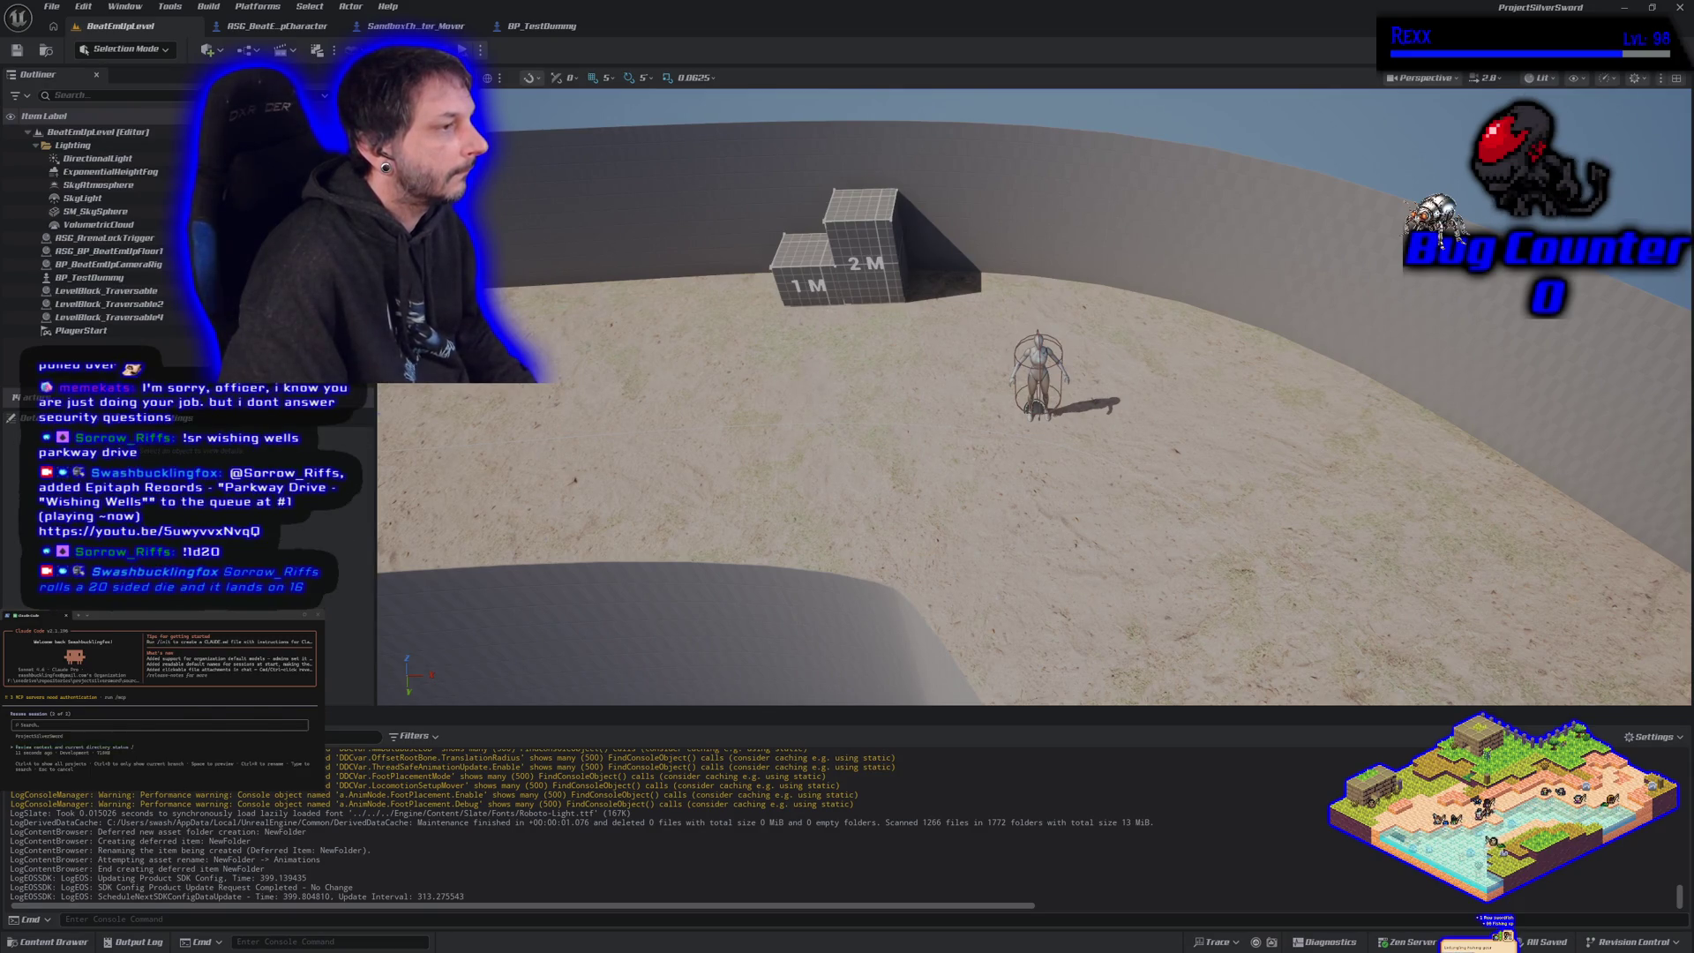
{"action": "key", "text": "Return"}
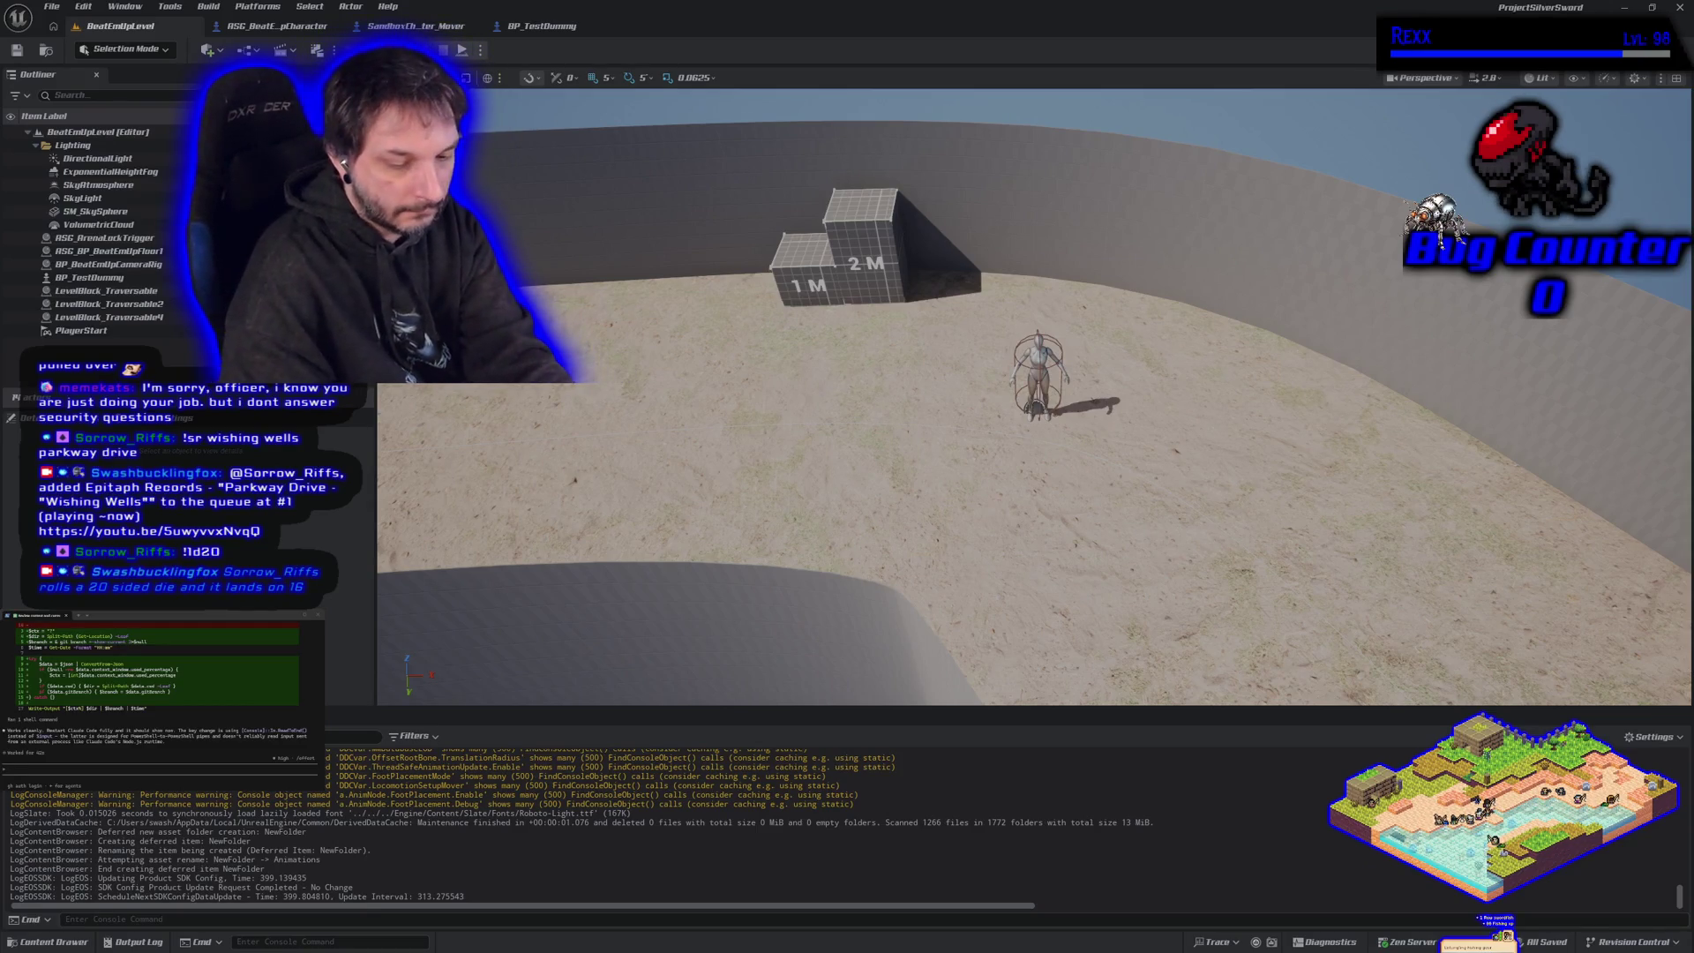
- Tell Claude 'i do not see status line', then bring up Chrome for a Google search
{"action": "type", "text": "i do not see status line"}
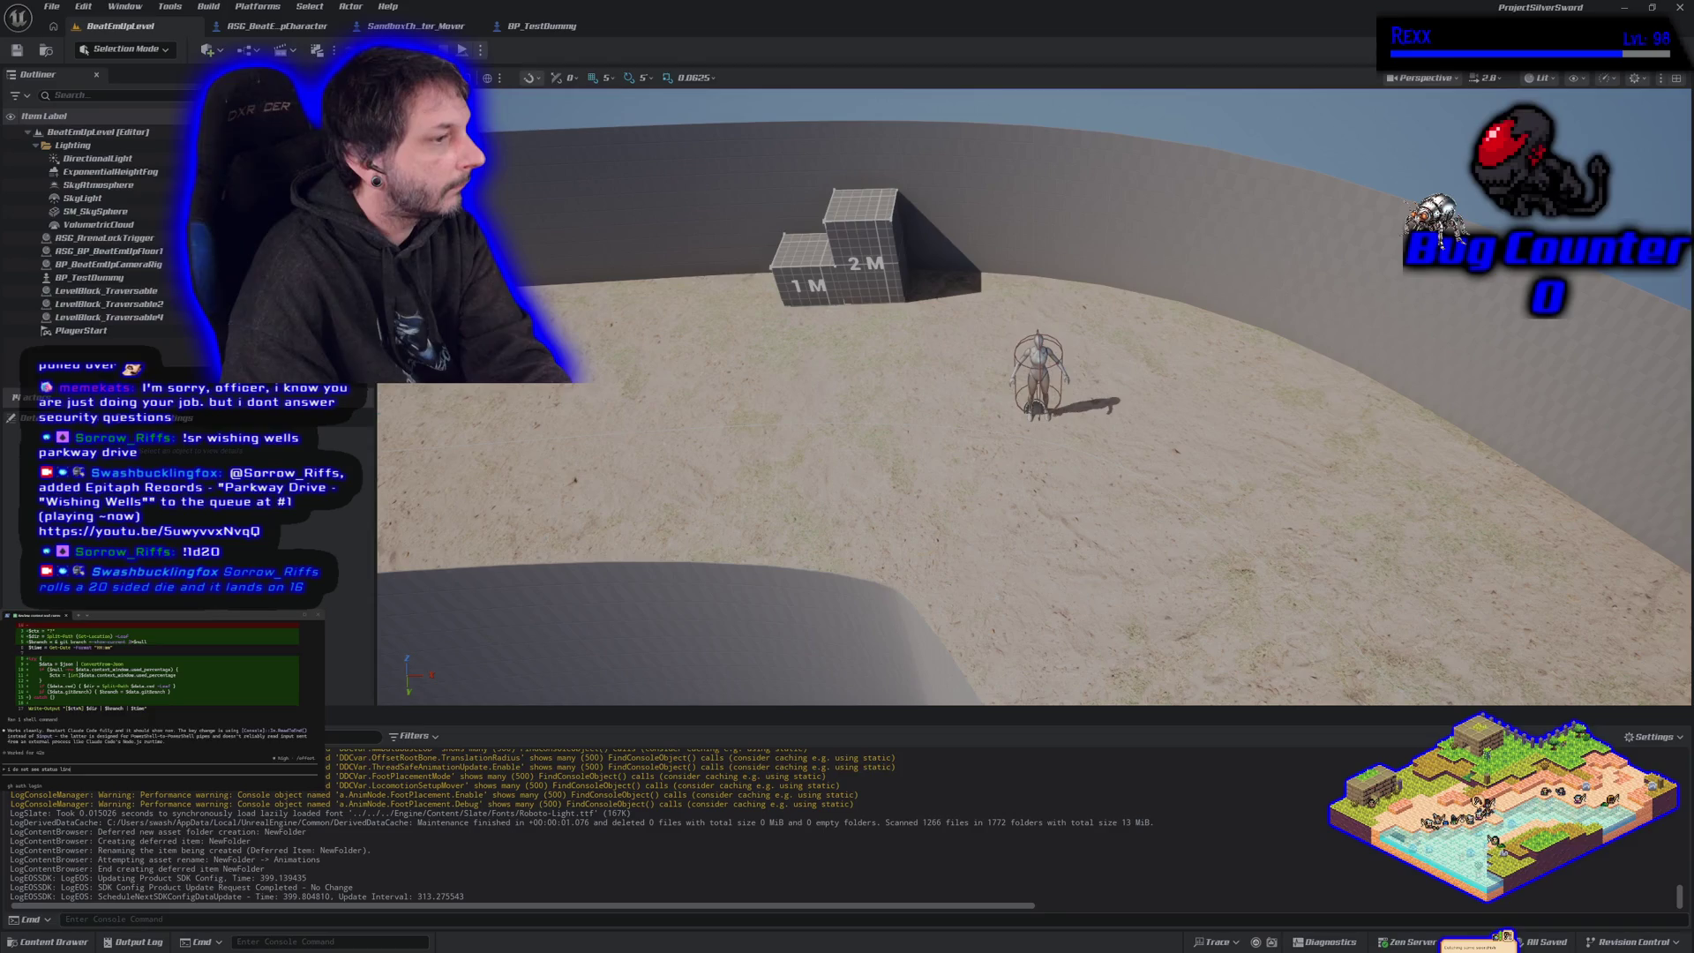
{"action": "key", "text": "Return"}
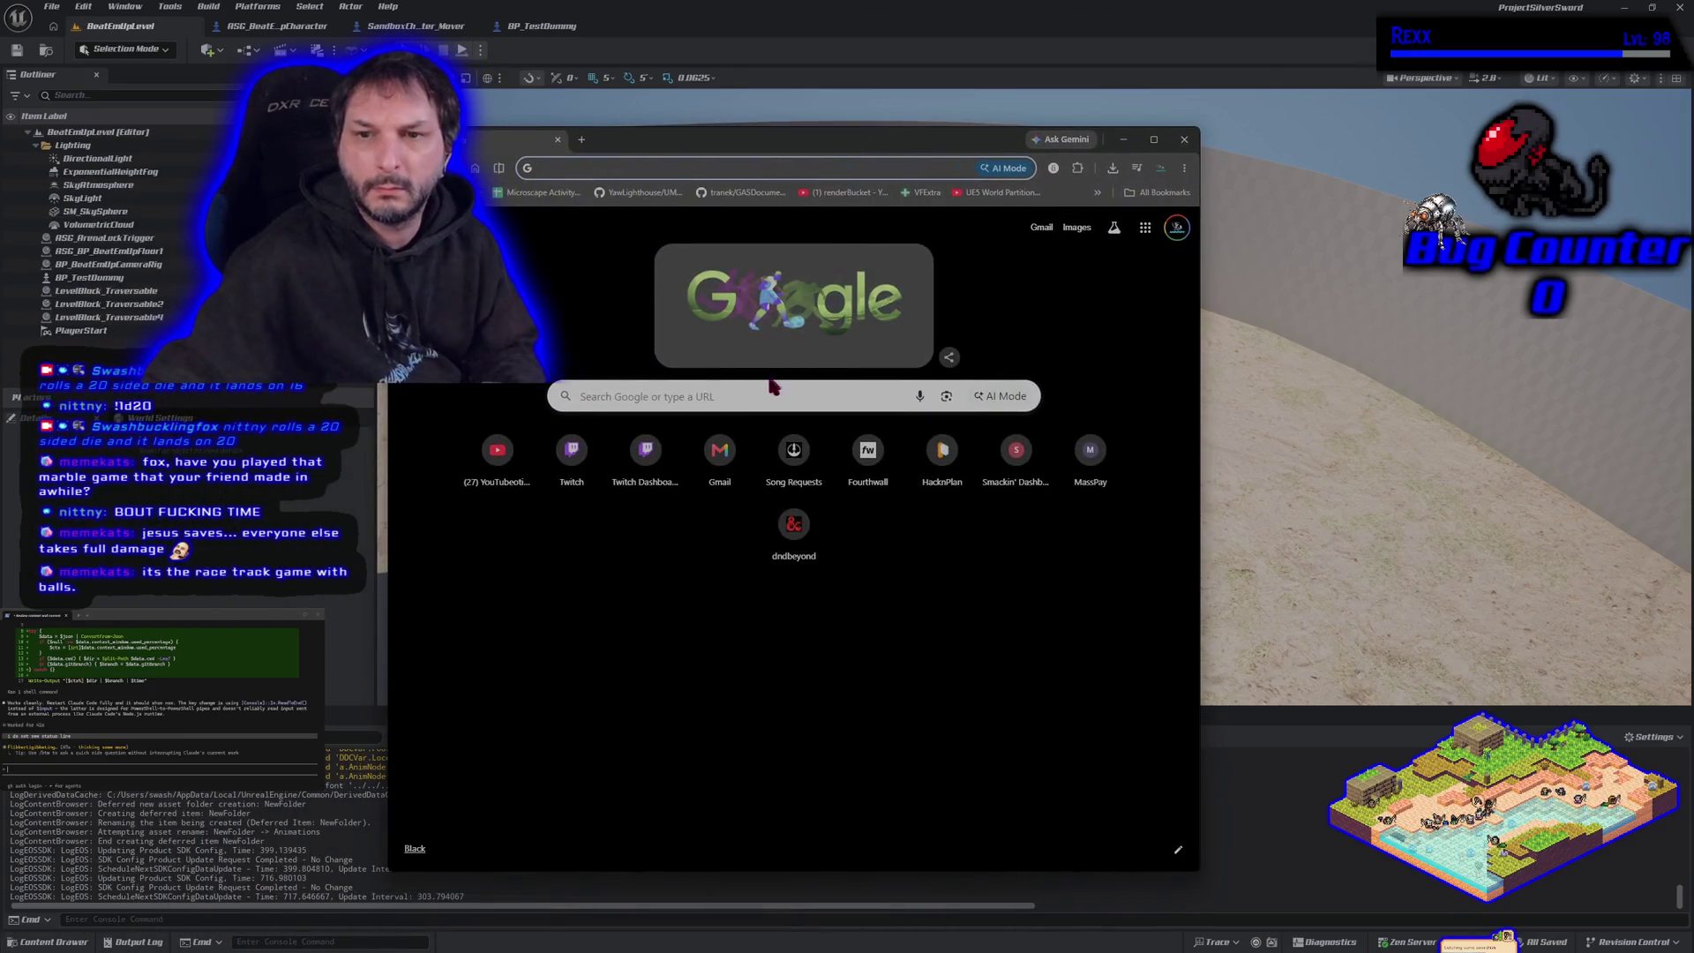
{"action": "left_click", "coordinate": [754, 389]}
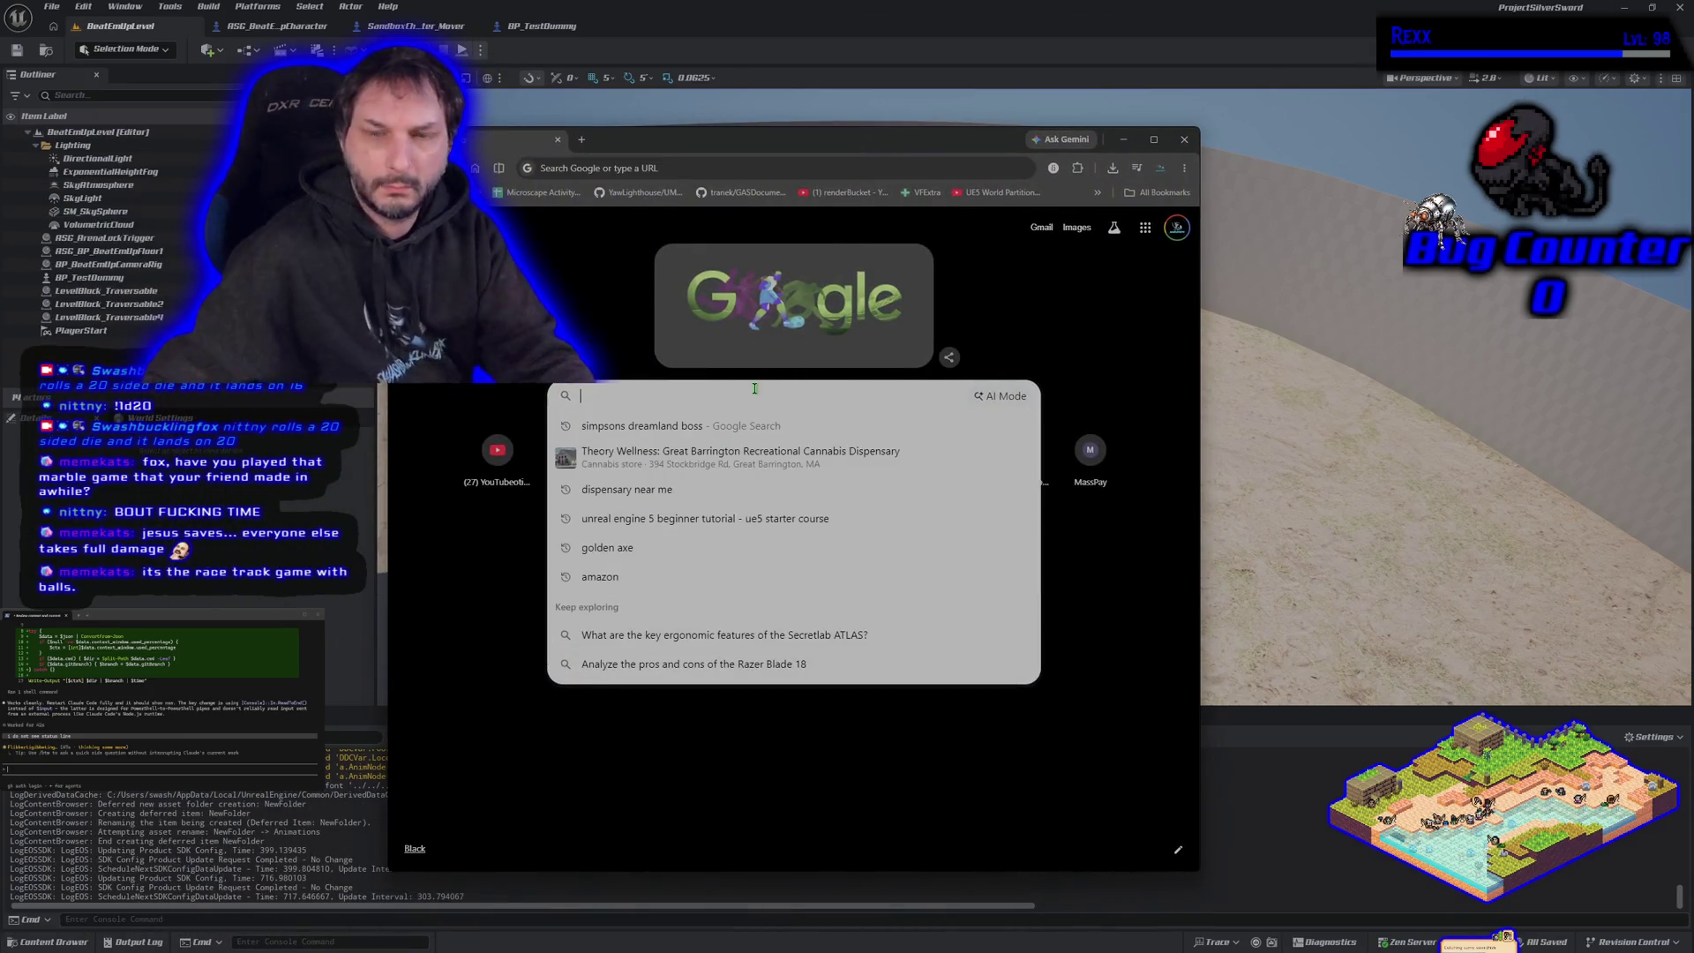
- Search Google for 'marbles on stream', start a search for 'slime', then close Chrome
{"action": "type", "text": "marbles on stre"}
{"action": "key", "text": "Return"}
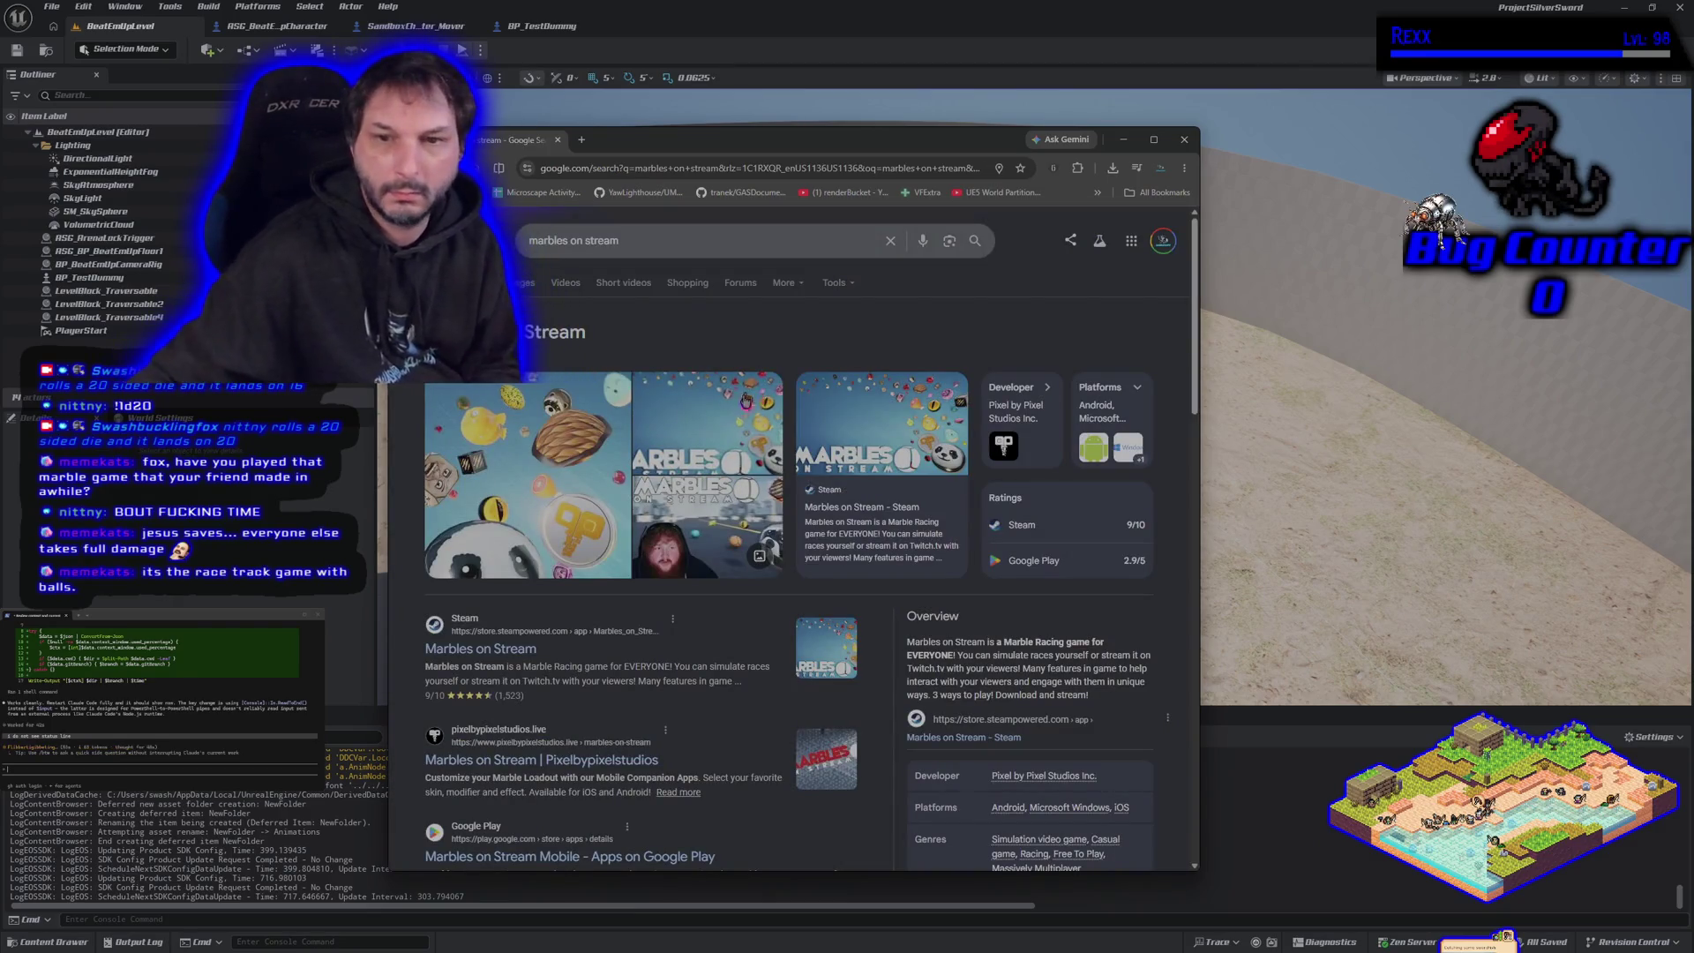
{"action": "key", "text": "slash"}
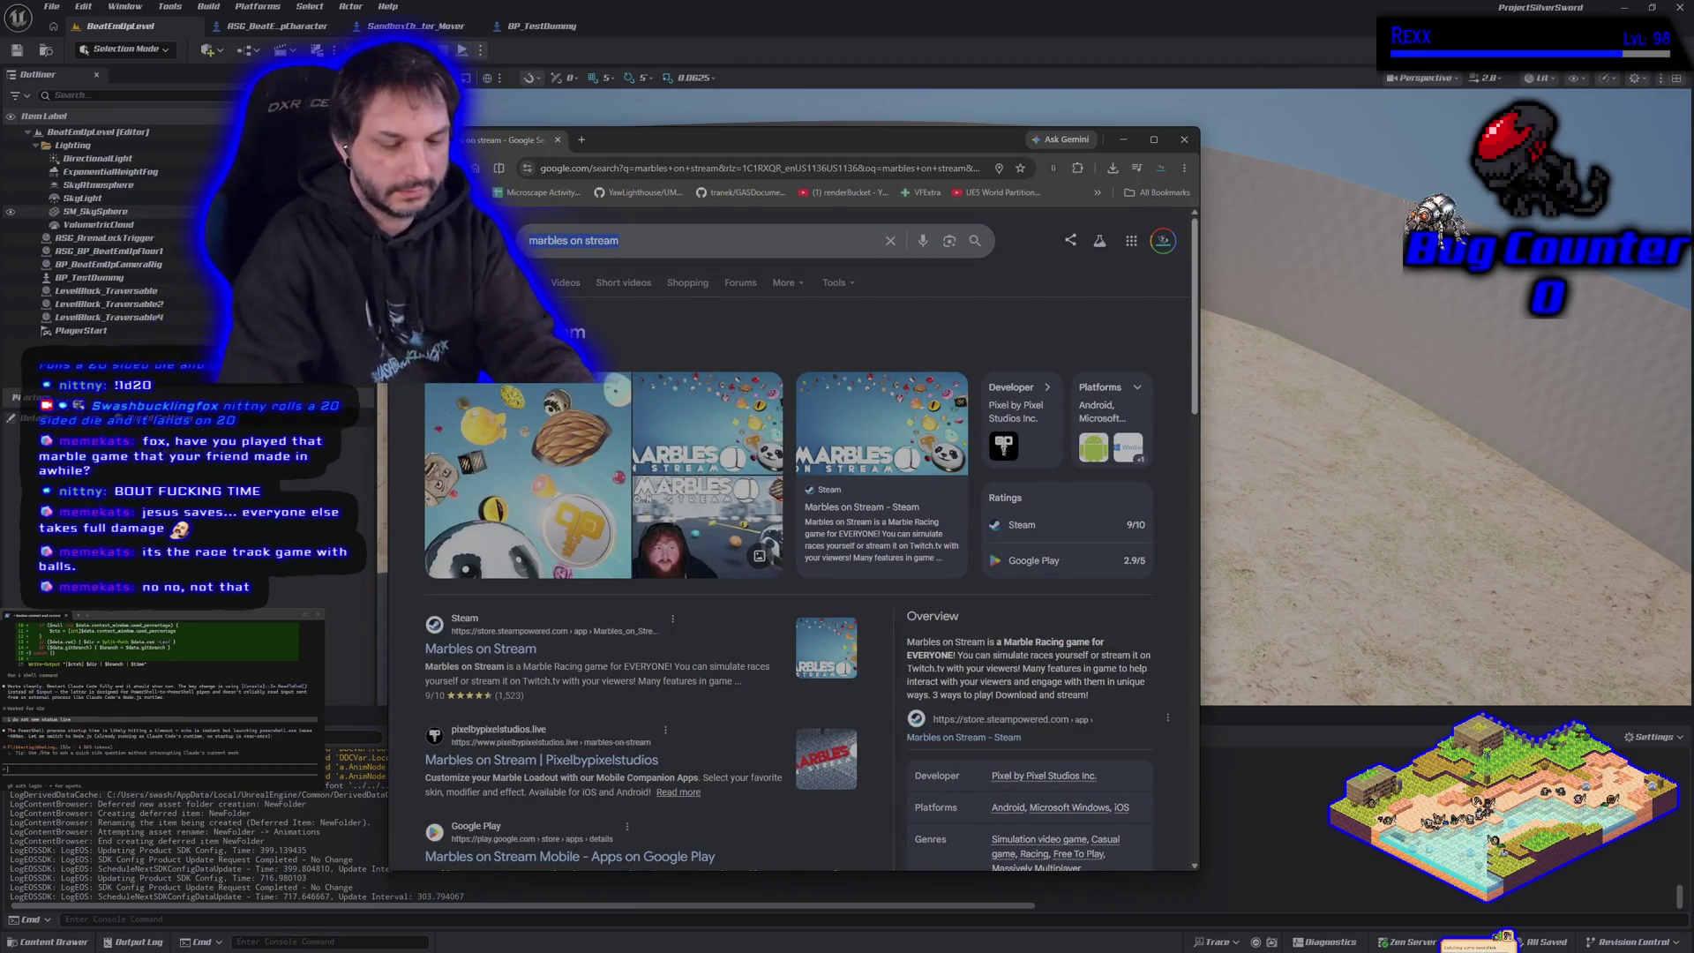
{"action": "type", "text": "slime"}
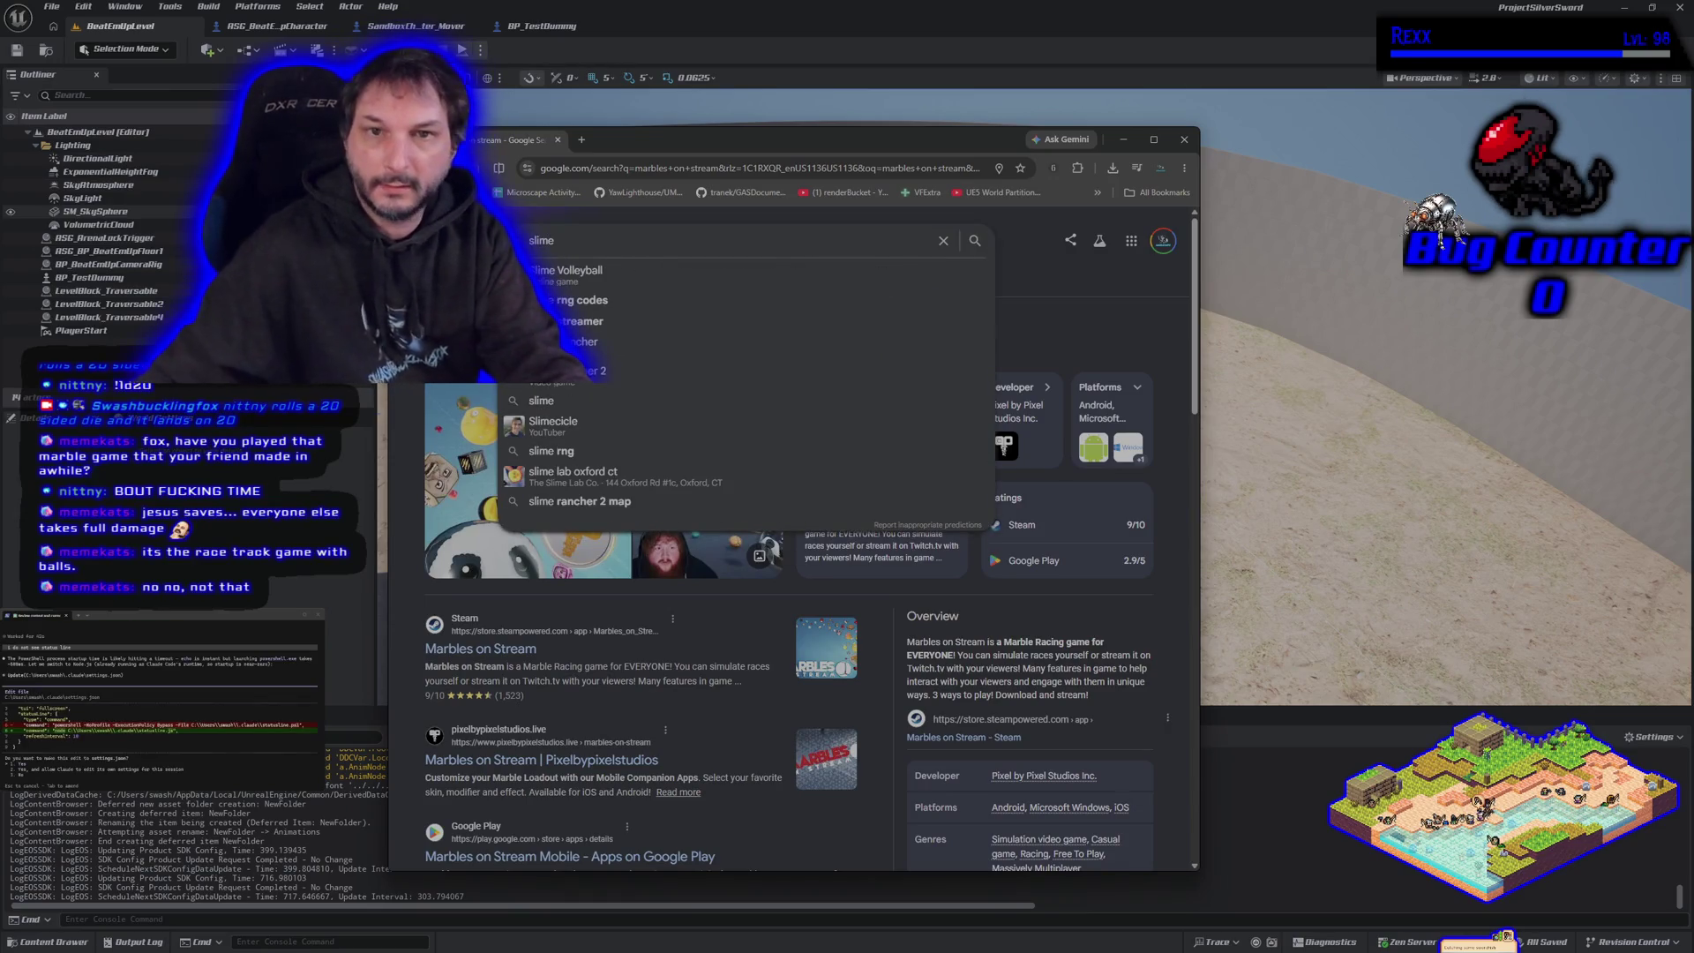
{"action": "left_click", "coordinate": [1184, 140]}
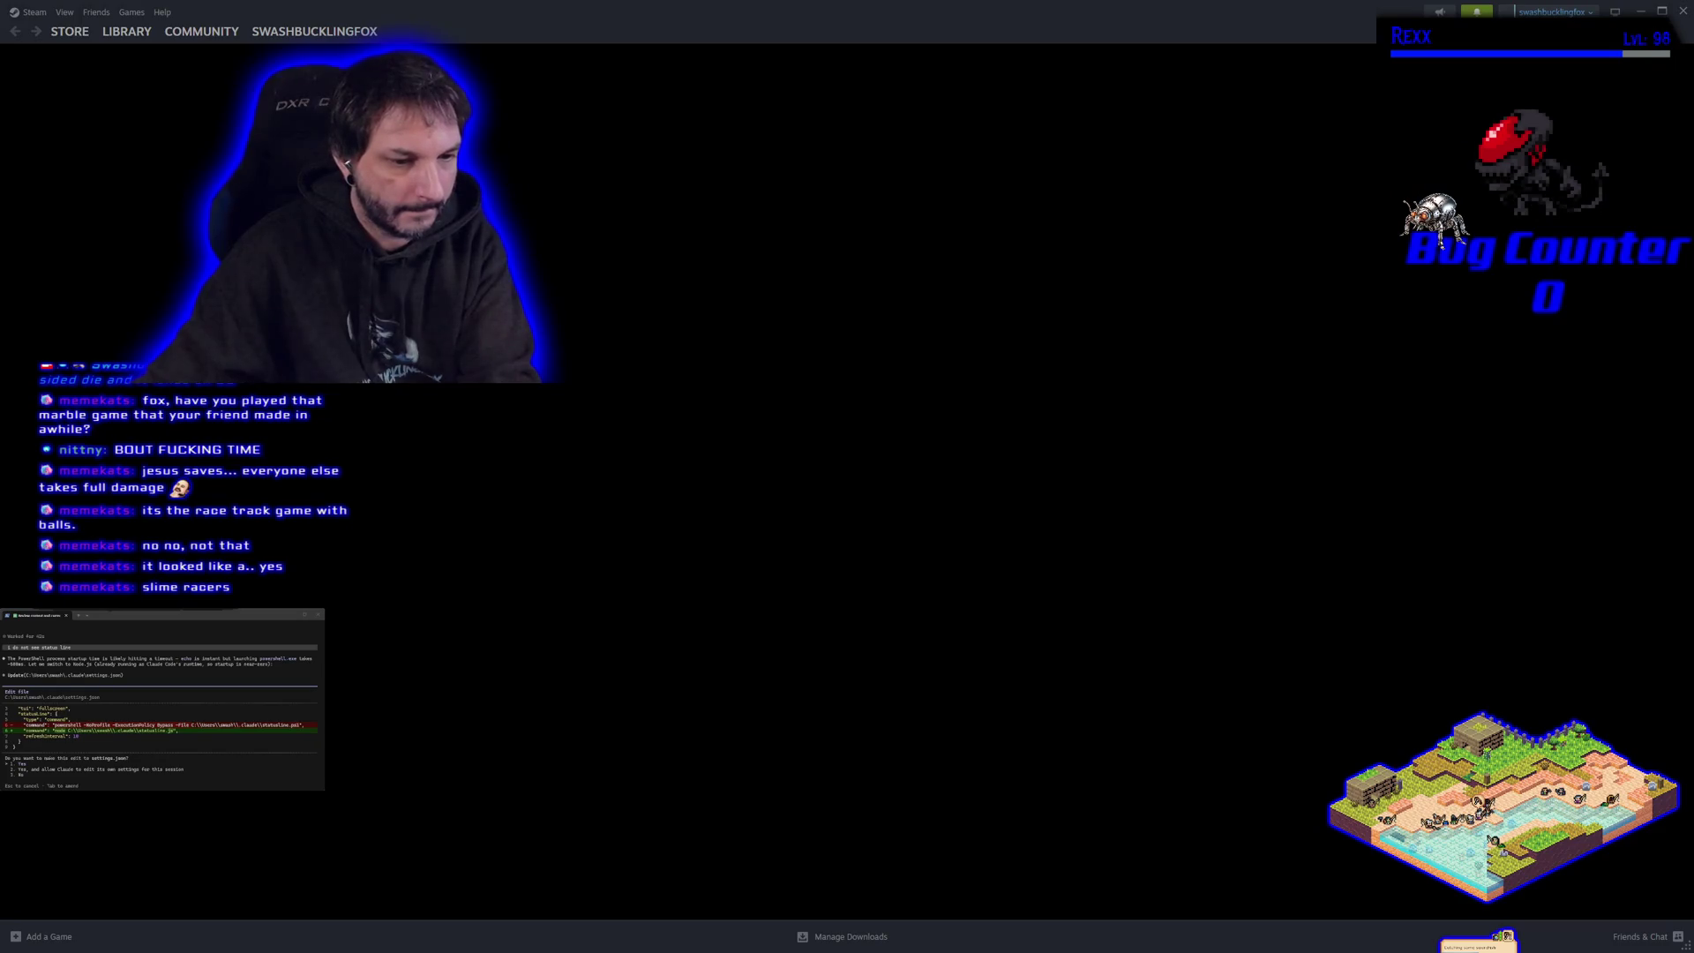
- In the Steam library, view The Slime Races page, then the Wallpaper Engine page
{"action": "mouse_move", "coordinate": [127, 36]}
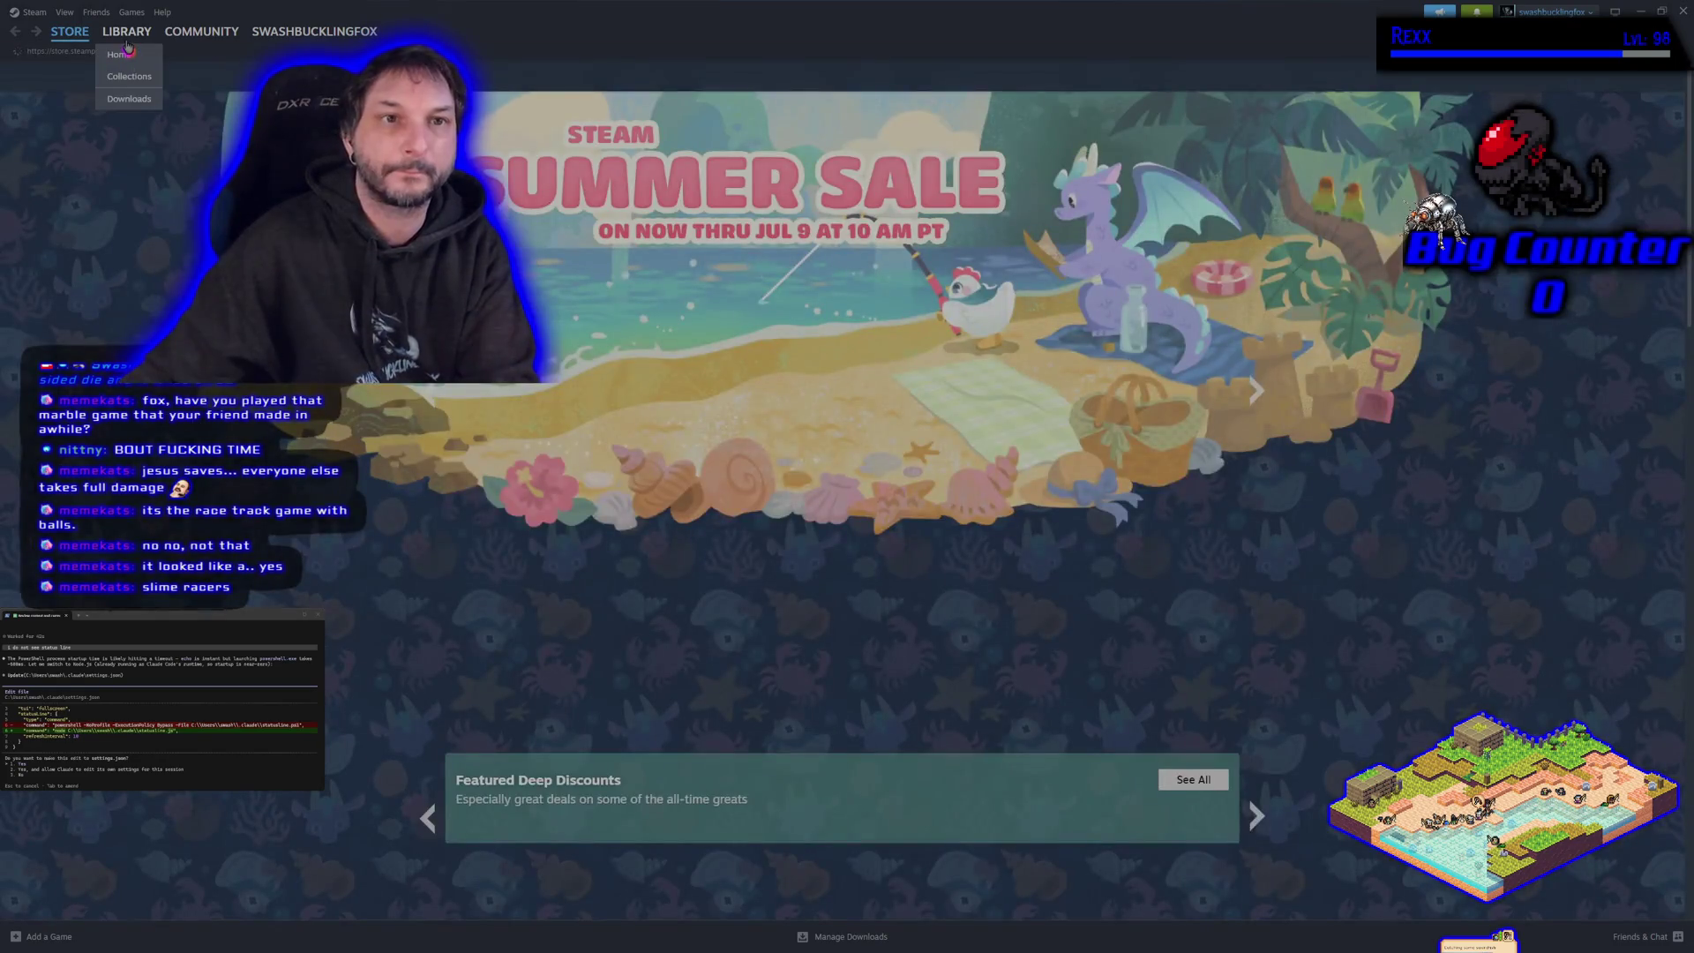
{"action": "left_click", "coordinate": [127, 40]}
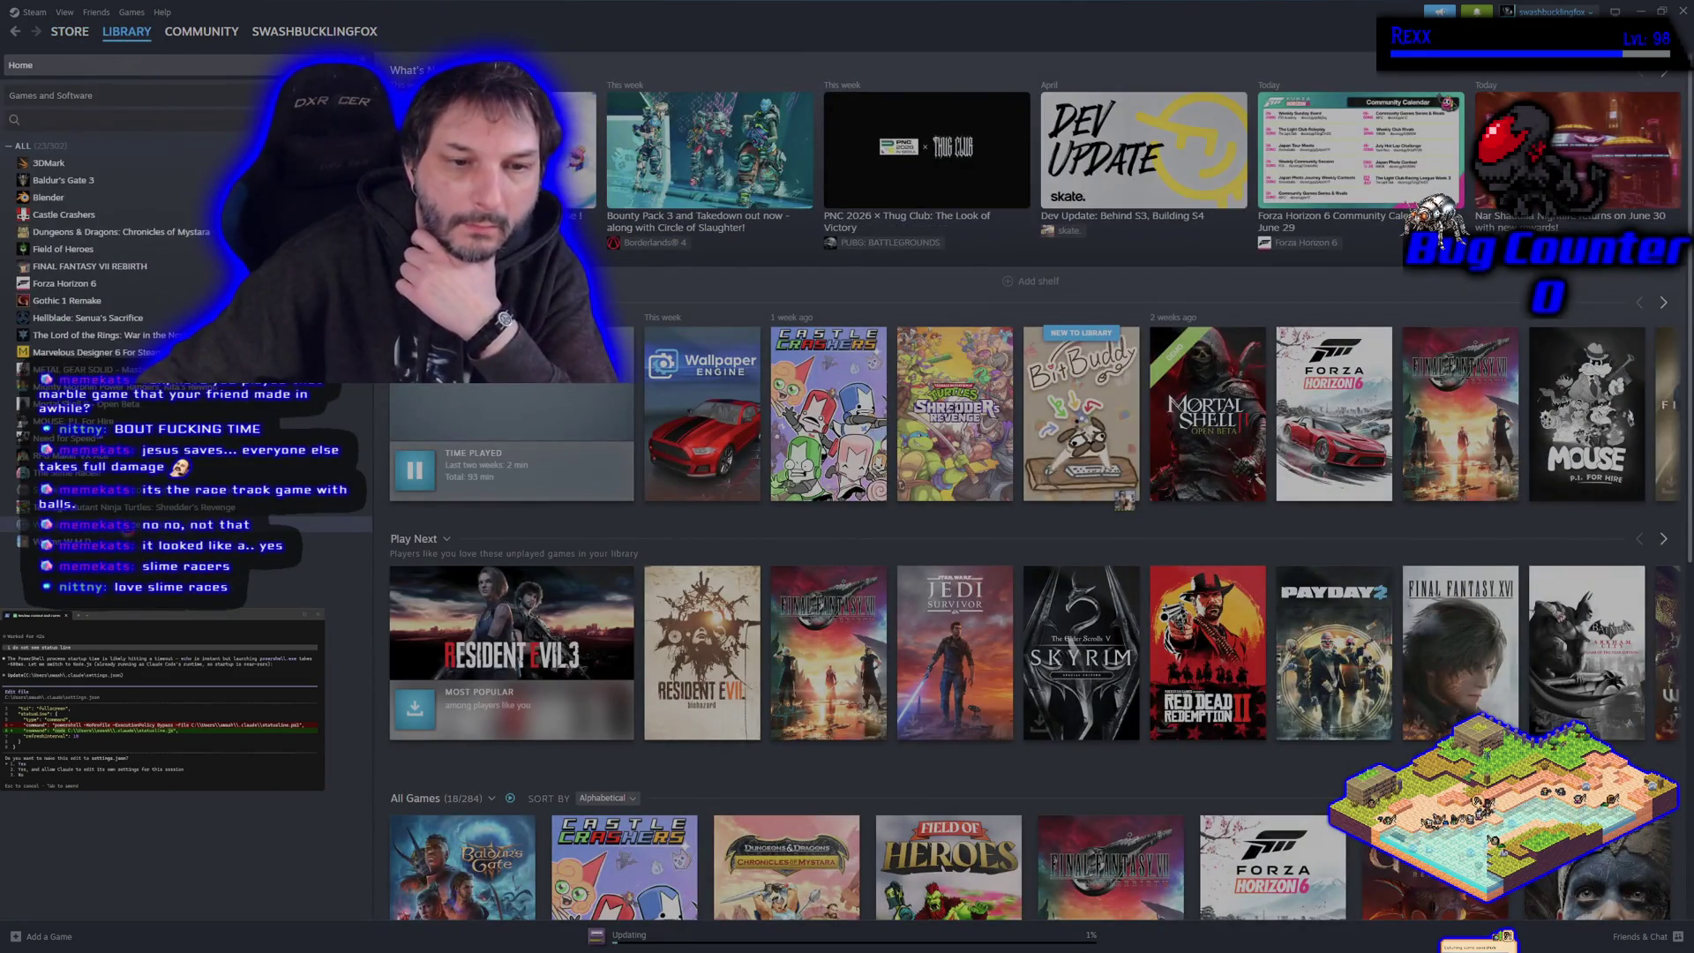
{"action": "left_click", "coordinate": [147, 491]}
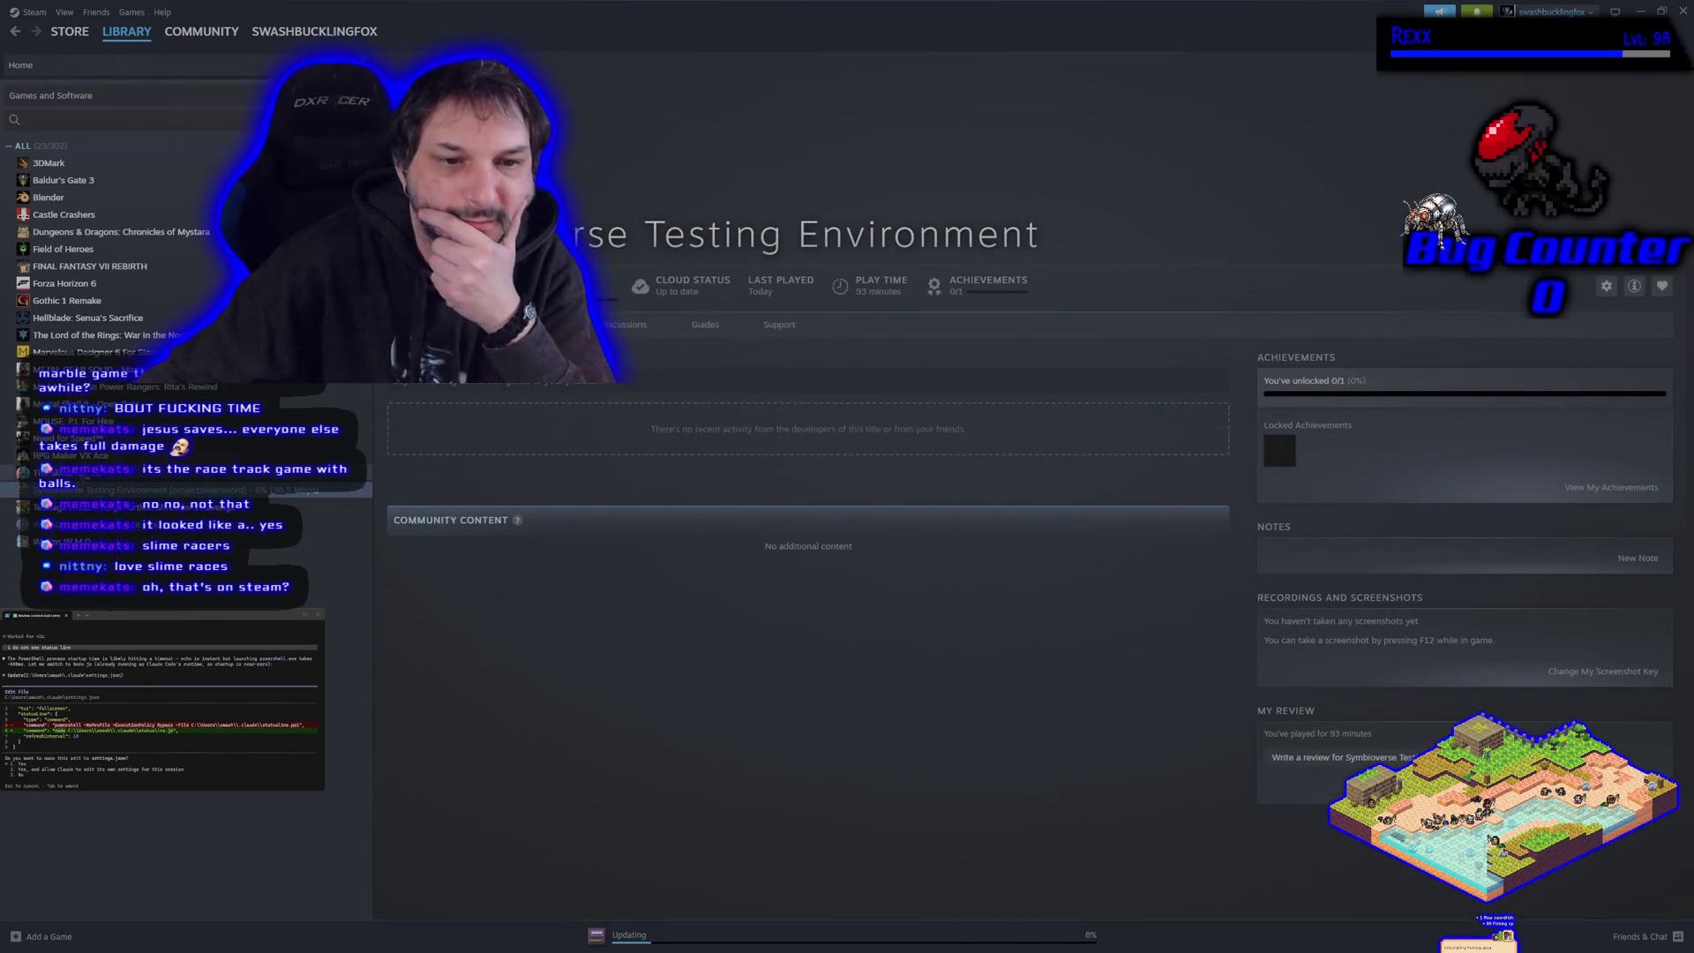
{"action": "left_click", "coordinate": [146, 473]}
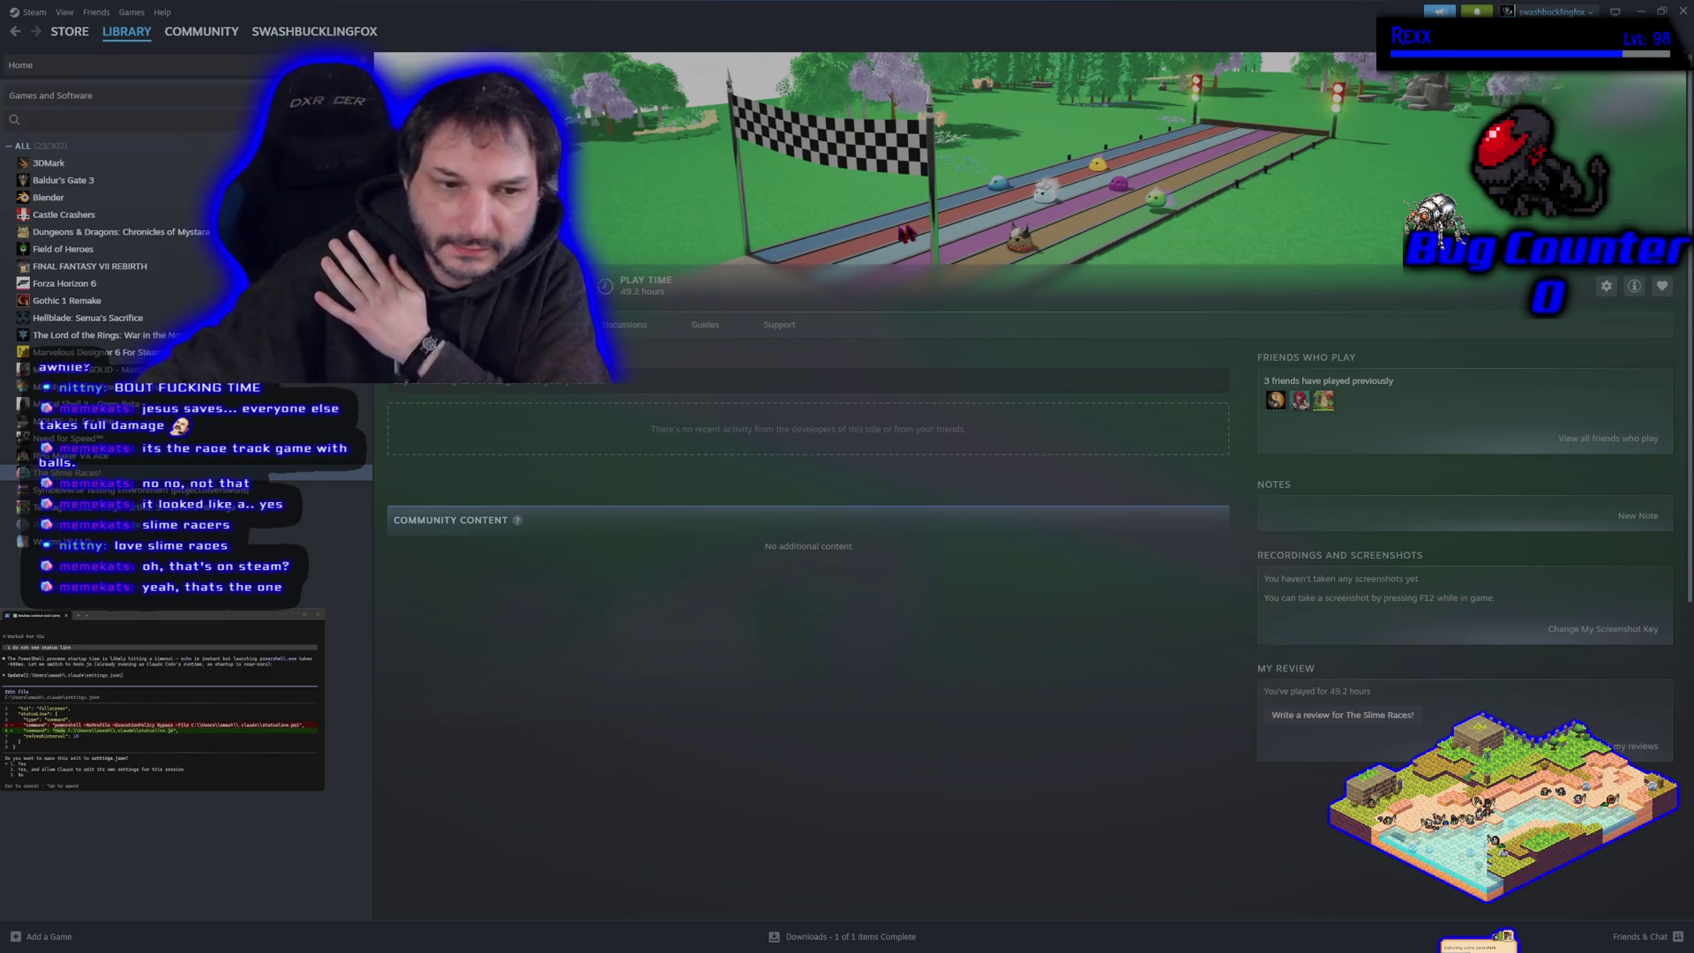
{"action": "left_click", "coordinate": [133, 524]}
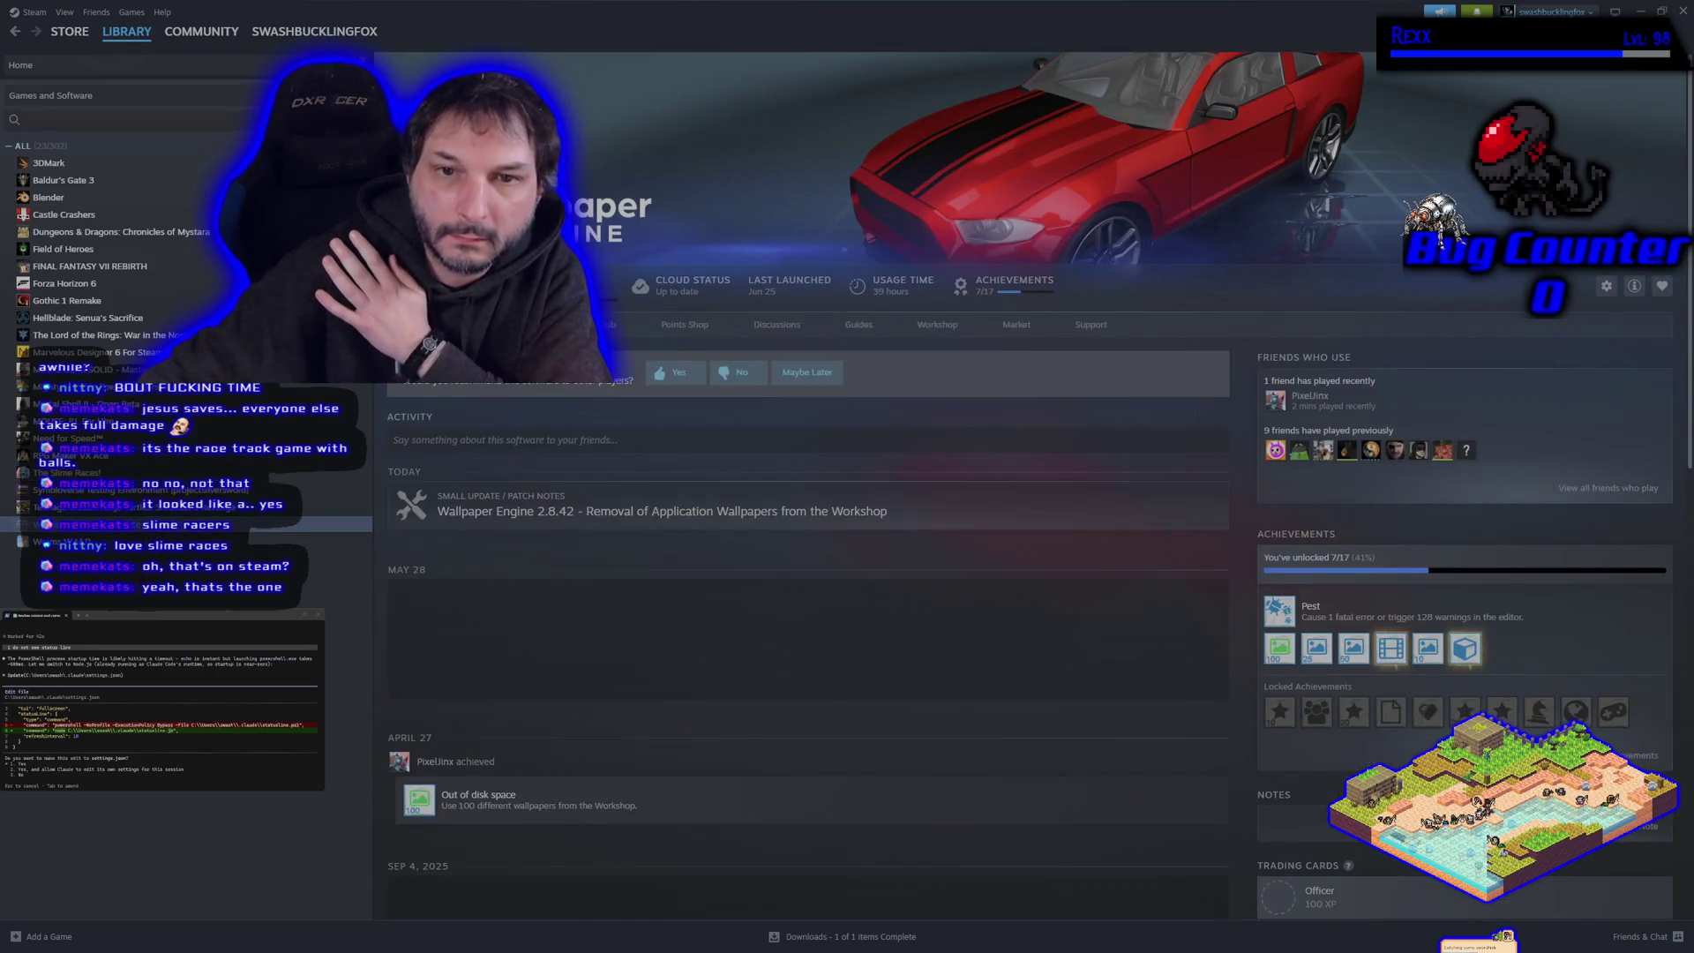
- Select The Slime Races in the library, launch it, and maximize the game window
{"action": "left_click", "coordinate": [132, 472]}
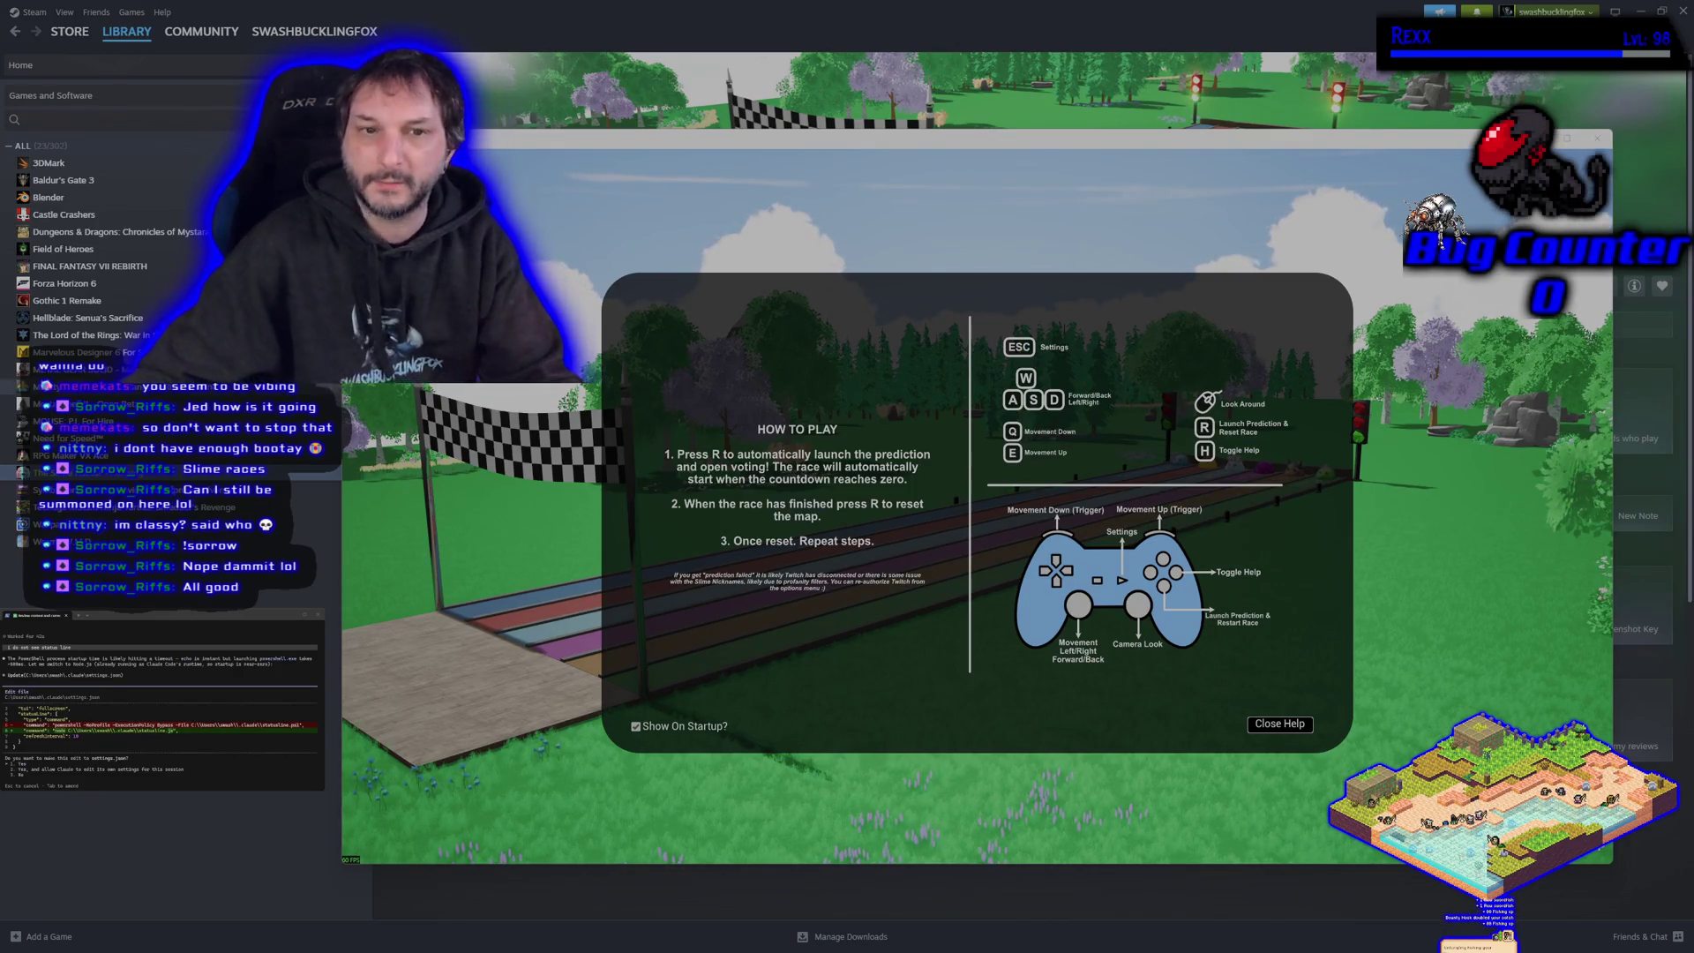
{"action": "key", "text": "super+Up"}
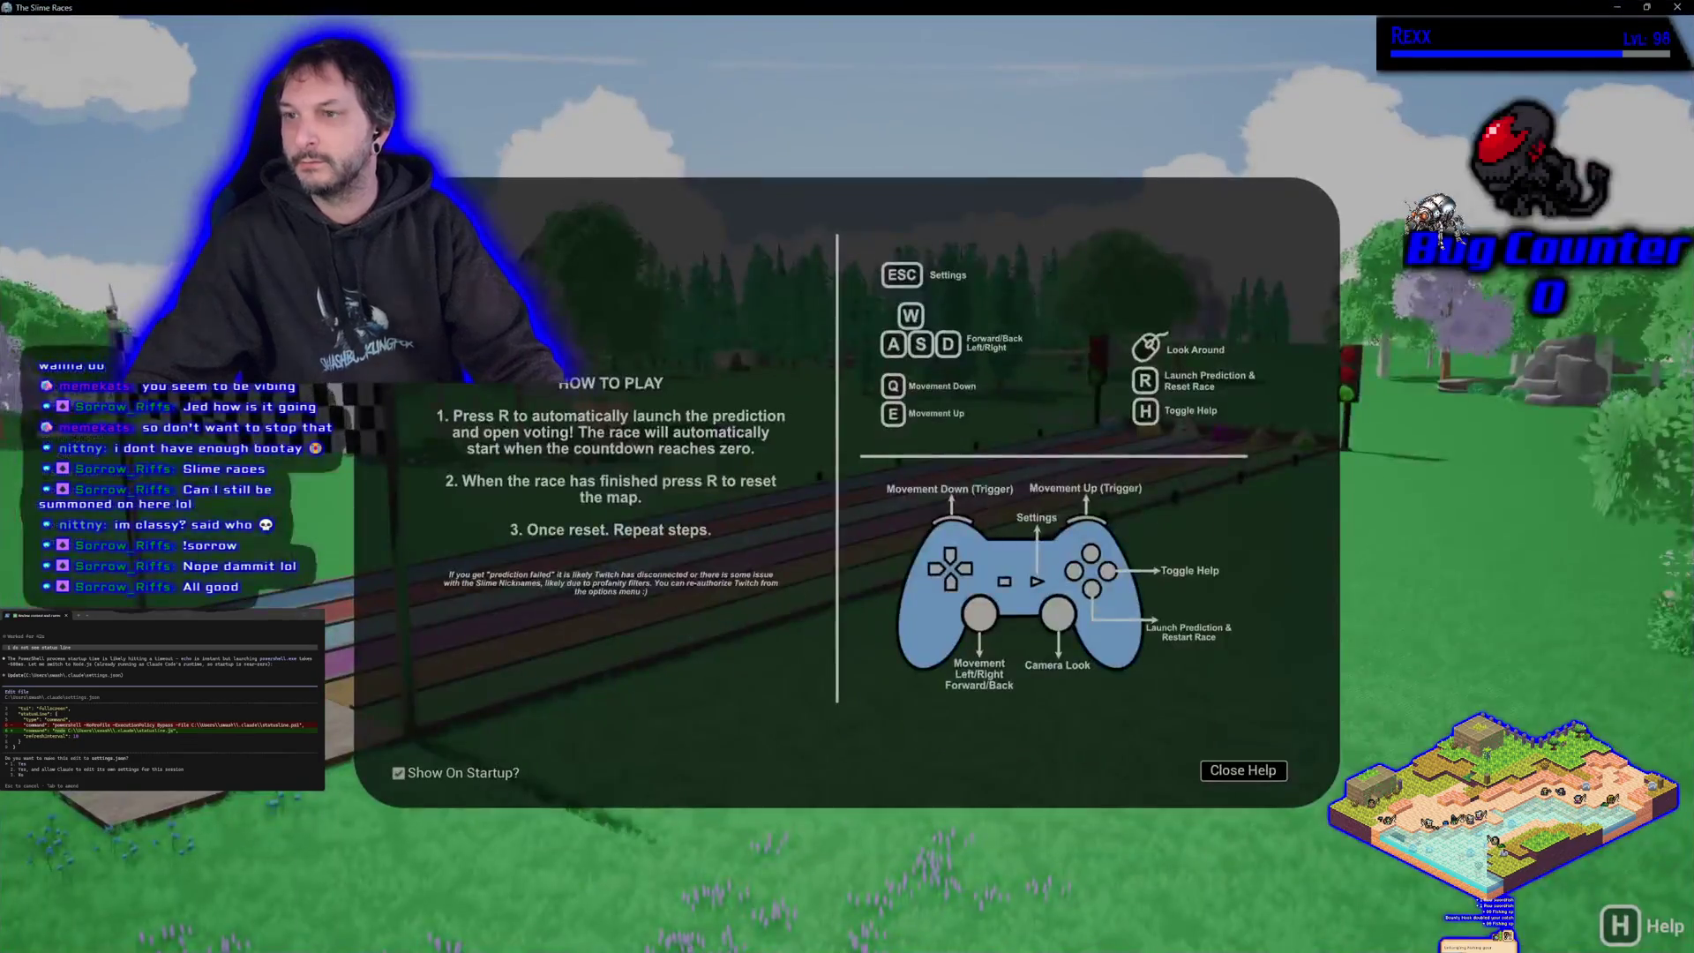
- Dismiss the How to Play help and open the settings menu showing the slime nicknames
{"action": "left_click", "coordinate": [1233, 771]}
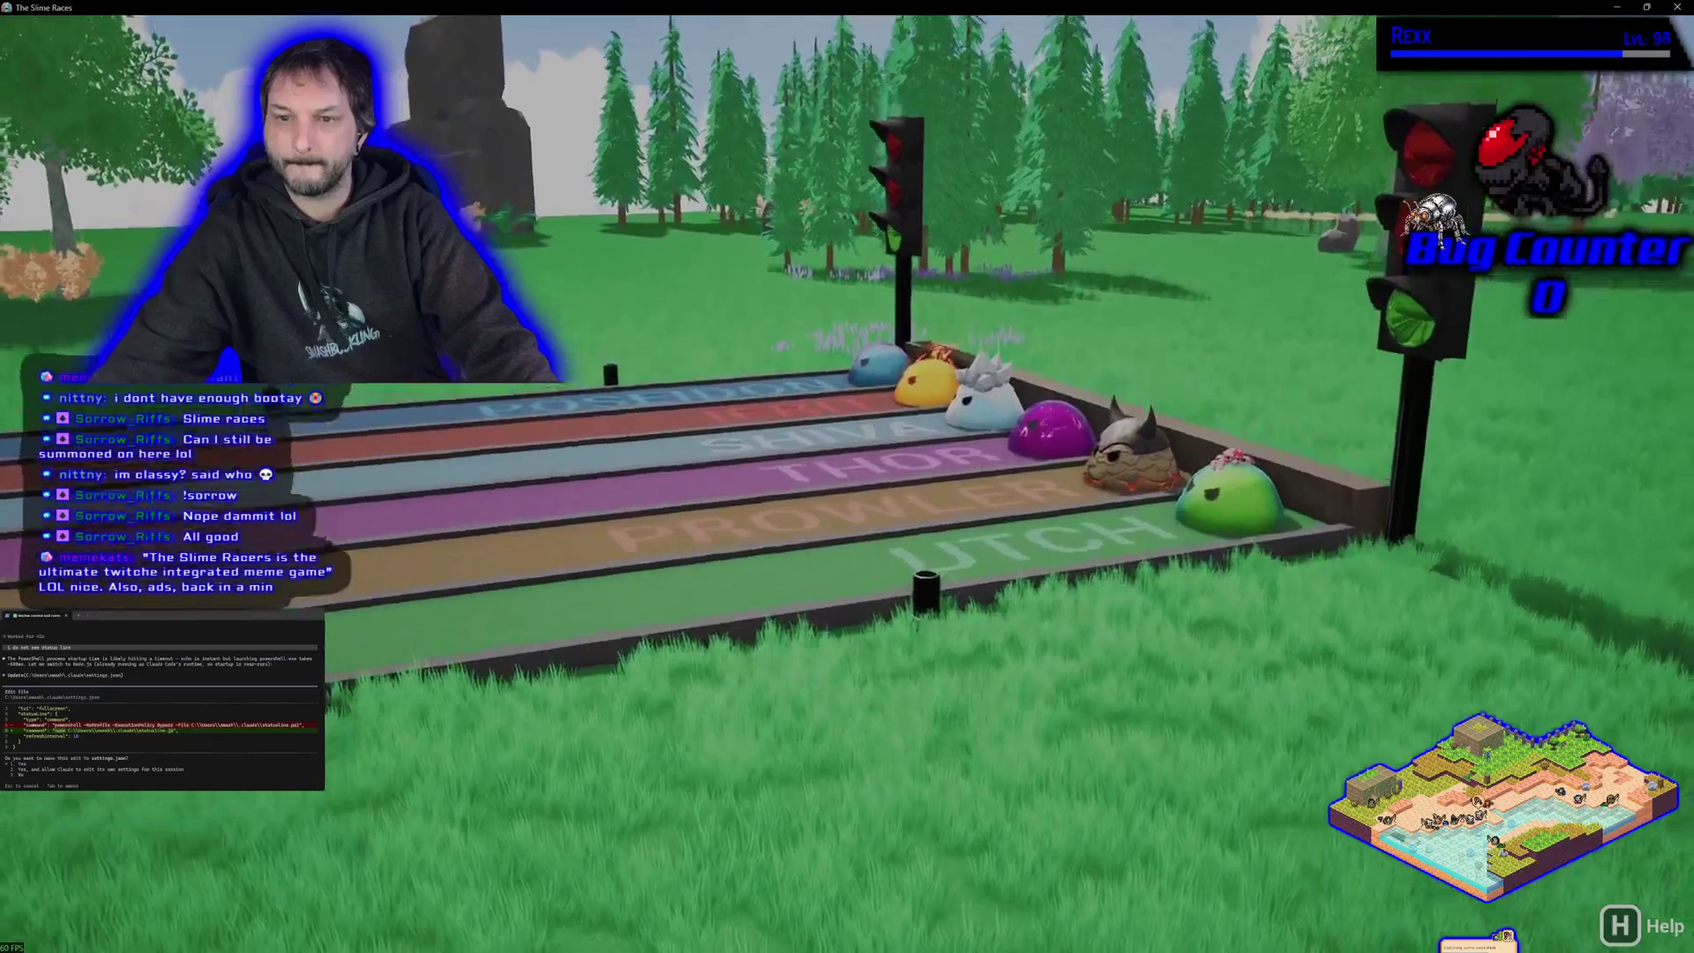
{"action": "key", "text": "Escape"}
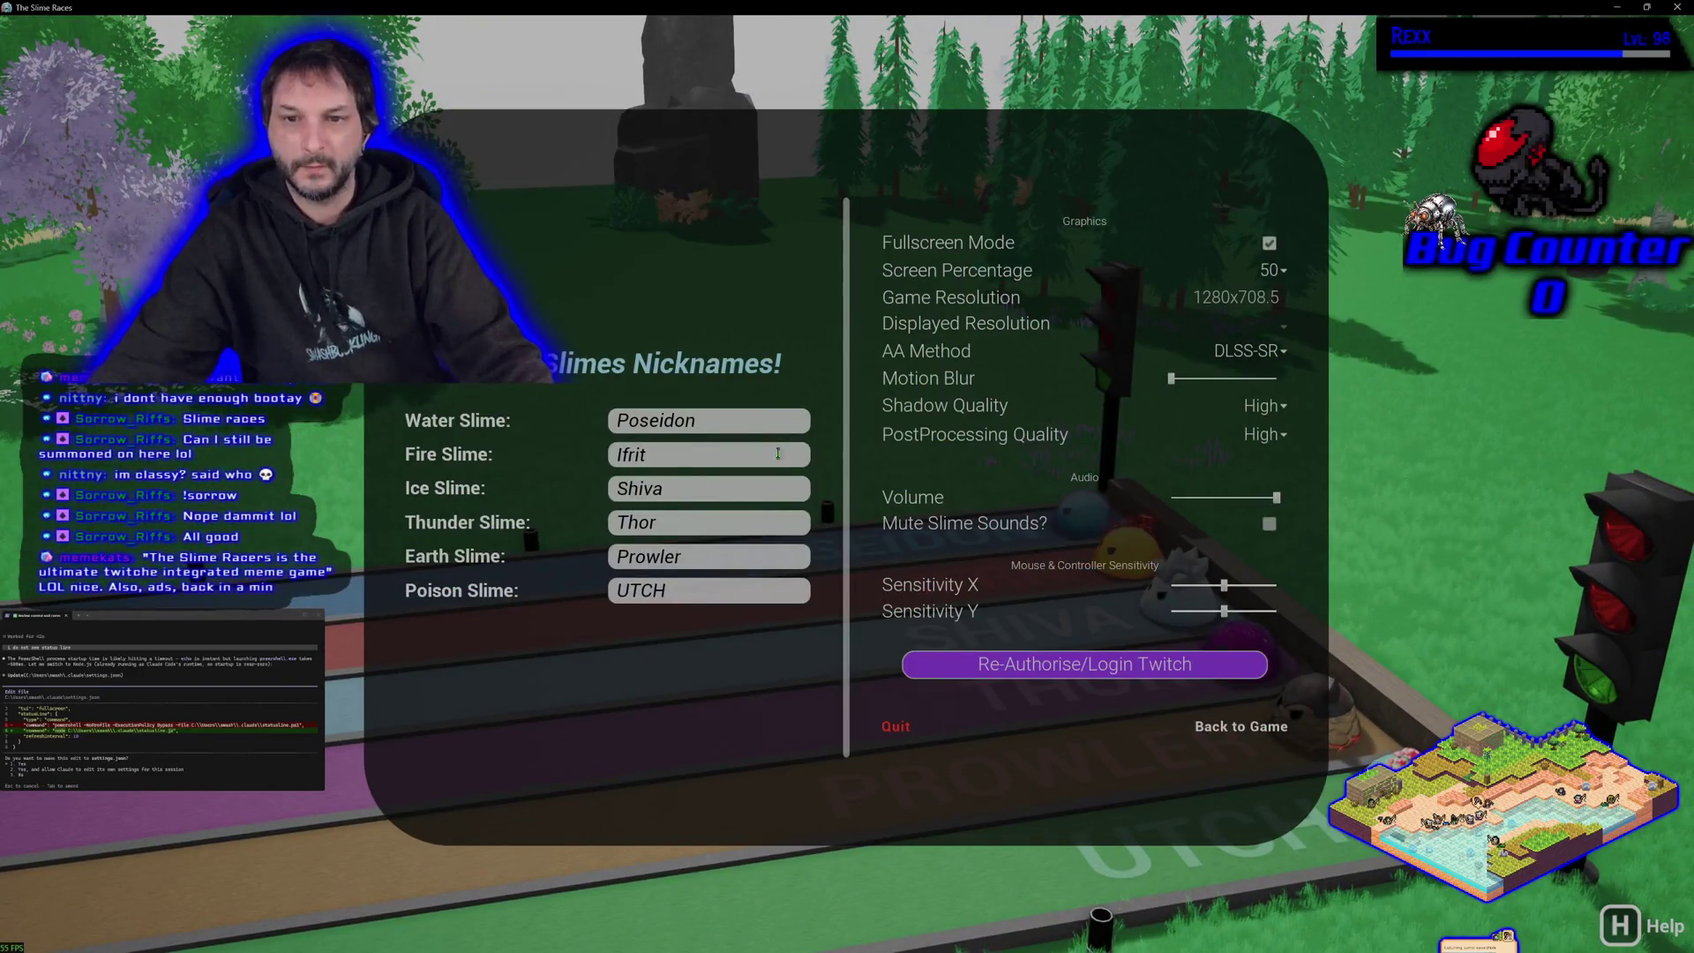
- Rename the Water Slime from Poseidon to 'Snail Trail' and the Fire Slime to 'Blaze'
{"action": "left_click", "coordinate": [693, 420]}
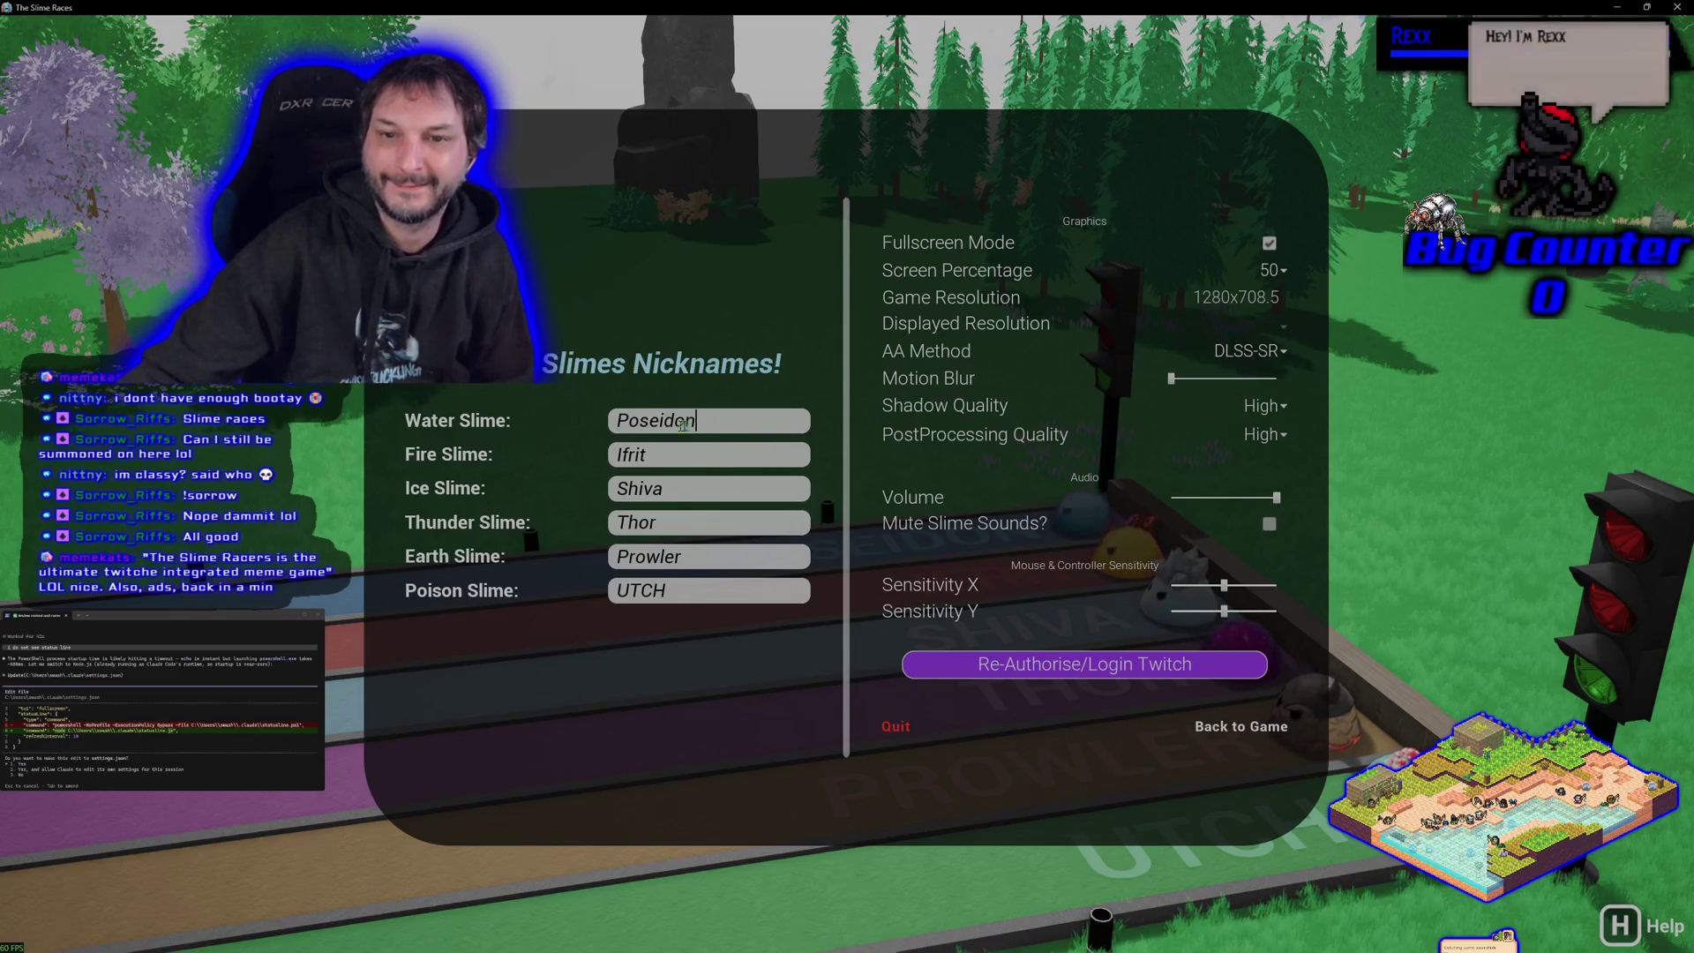
{"action": "type", "text": "Water"}
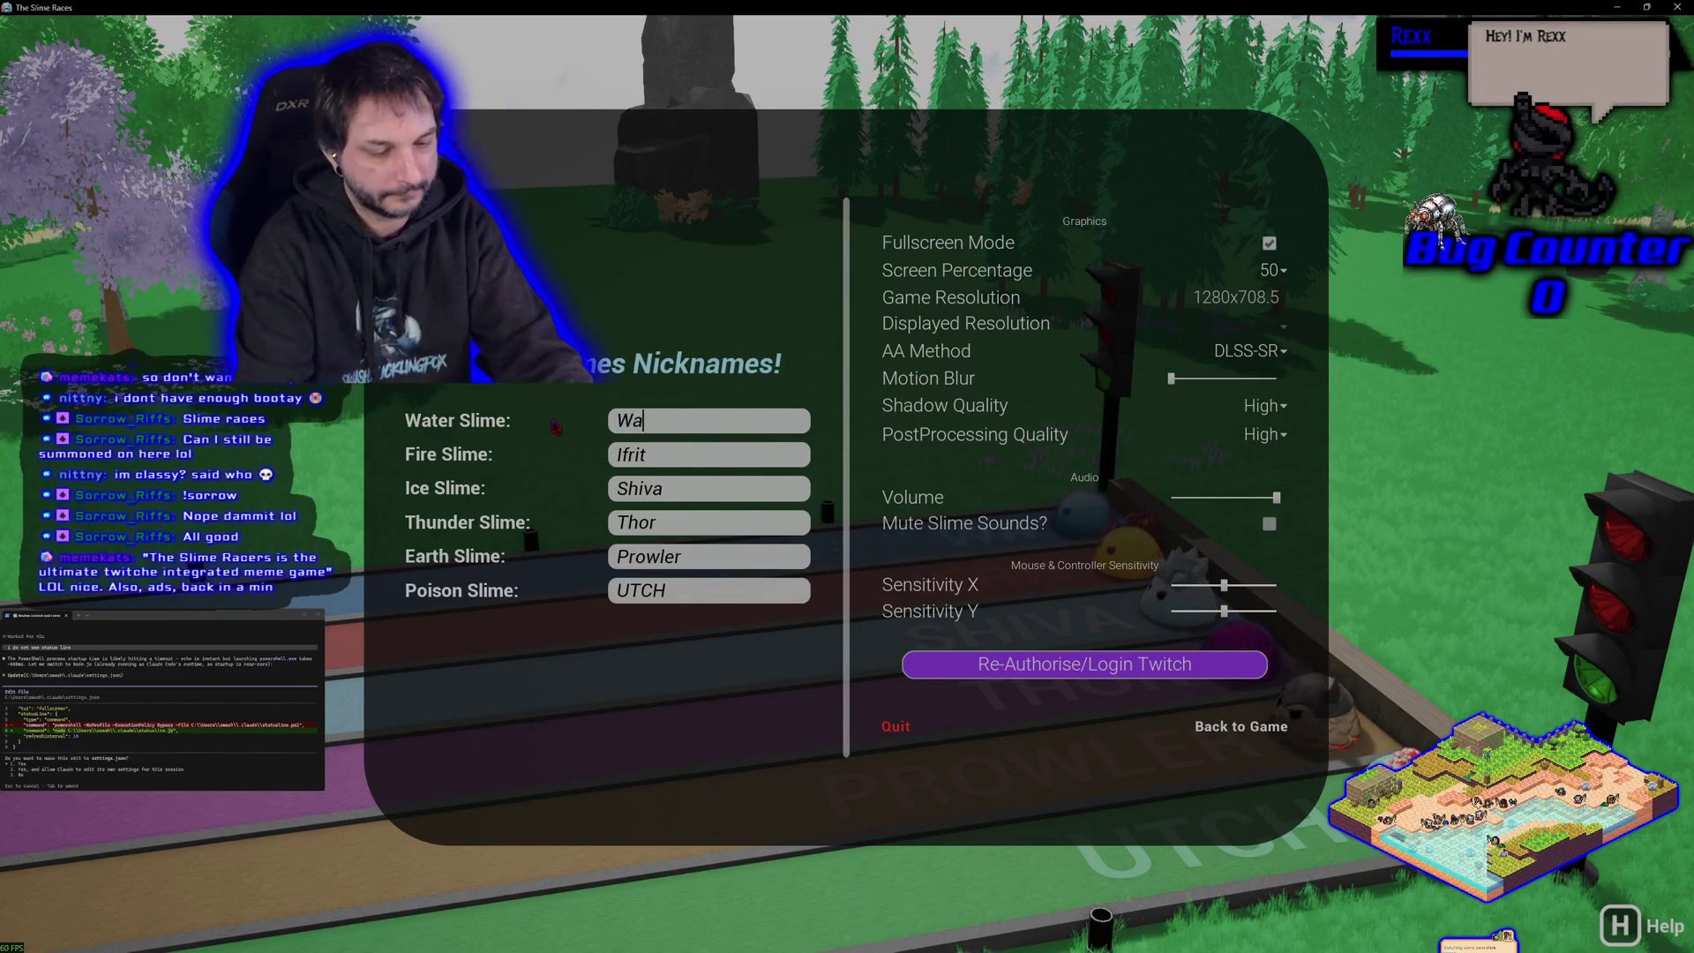
{"action": "key", "text": "BackSpace"}
{"action": "key", "text": "BackSpace"}
{"action": "key", "text": "BackSpace"}
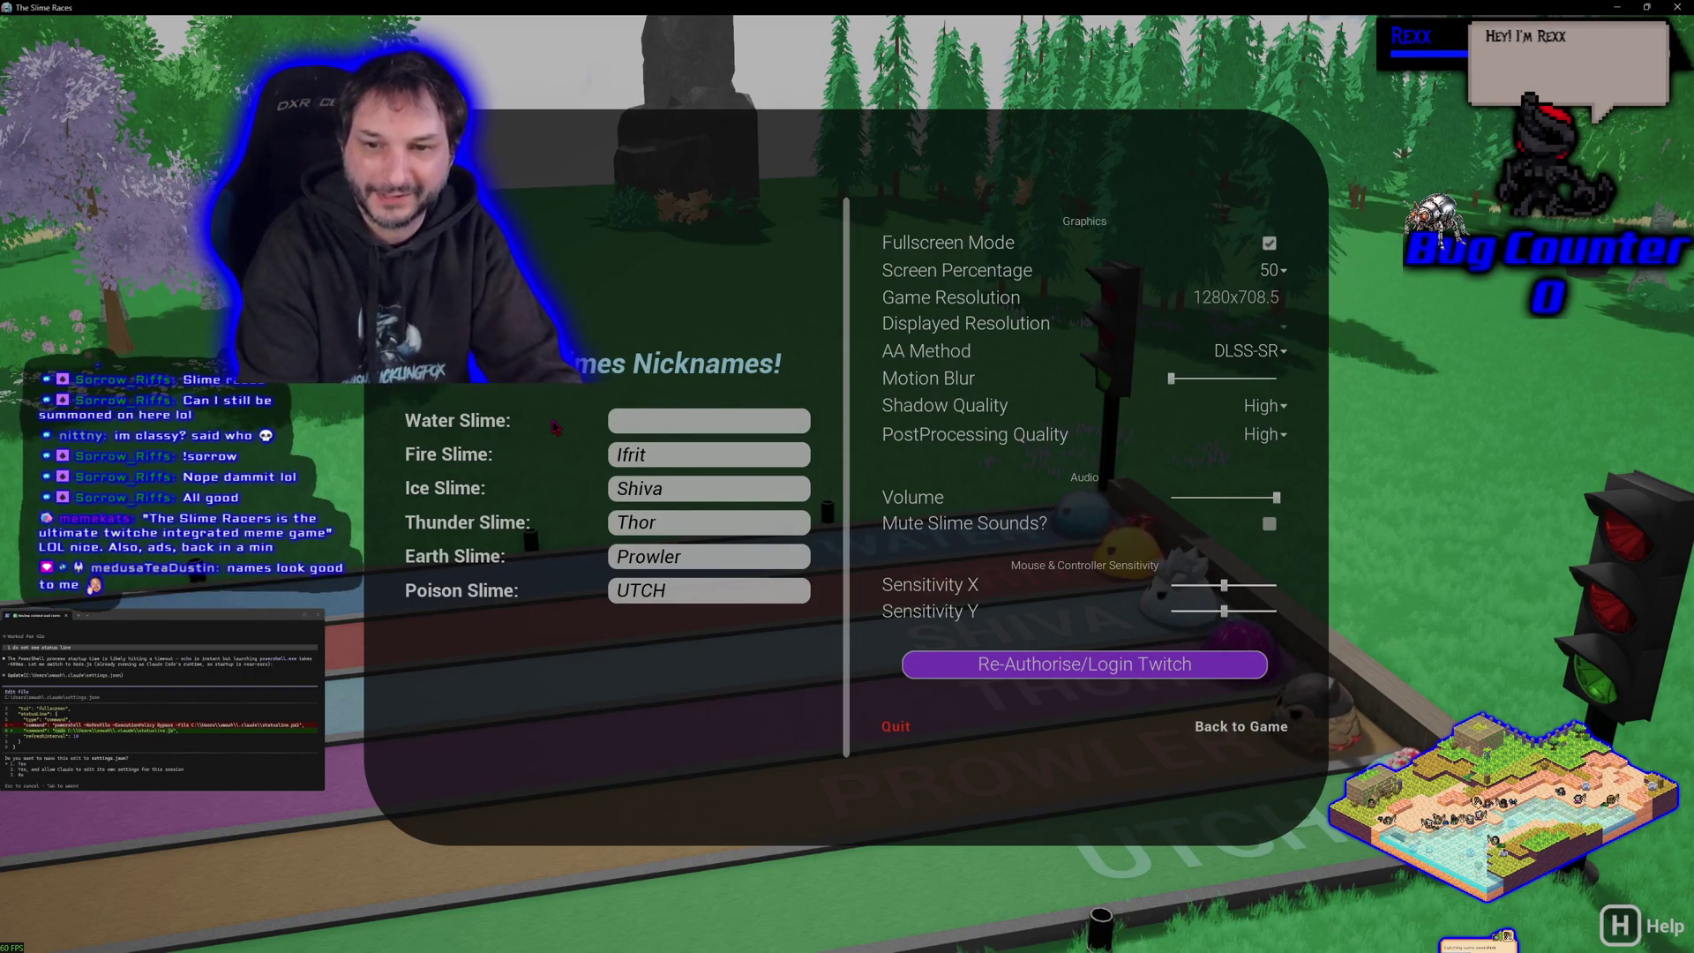
{"action": "type", "text": "Water"}
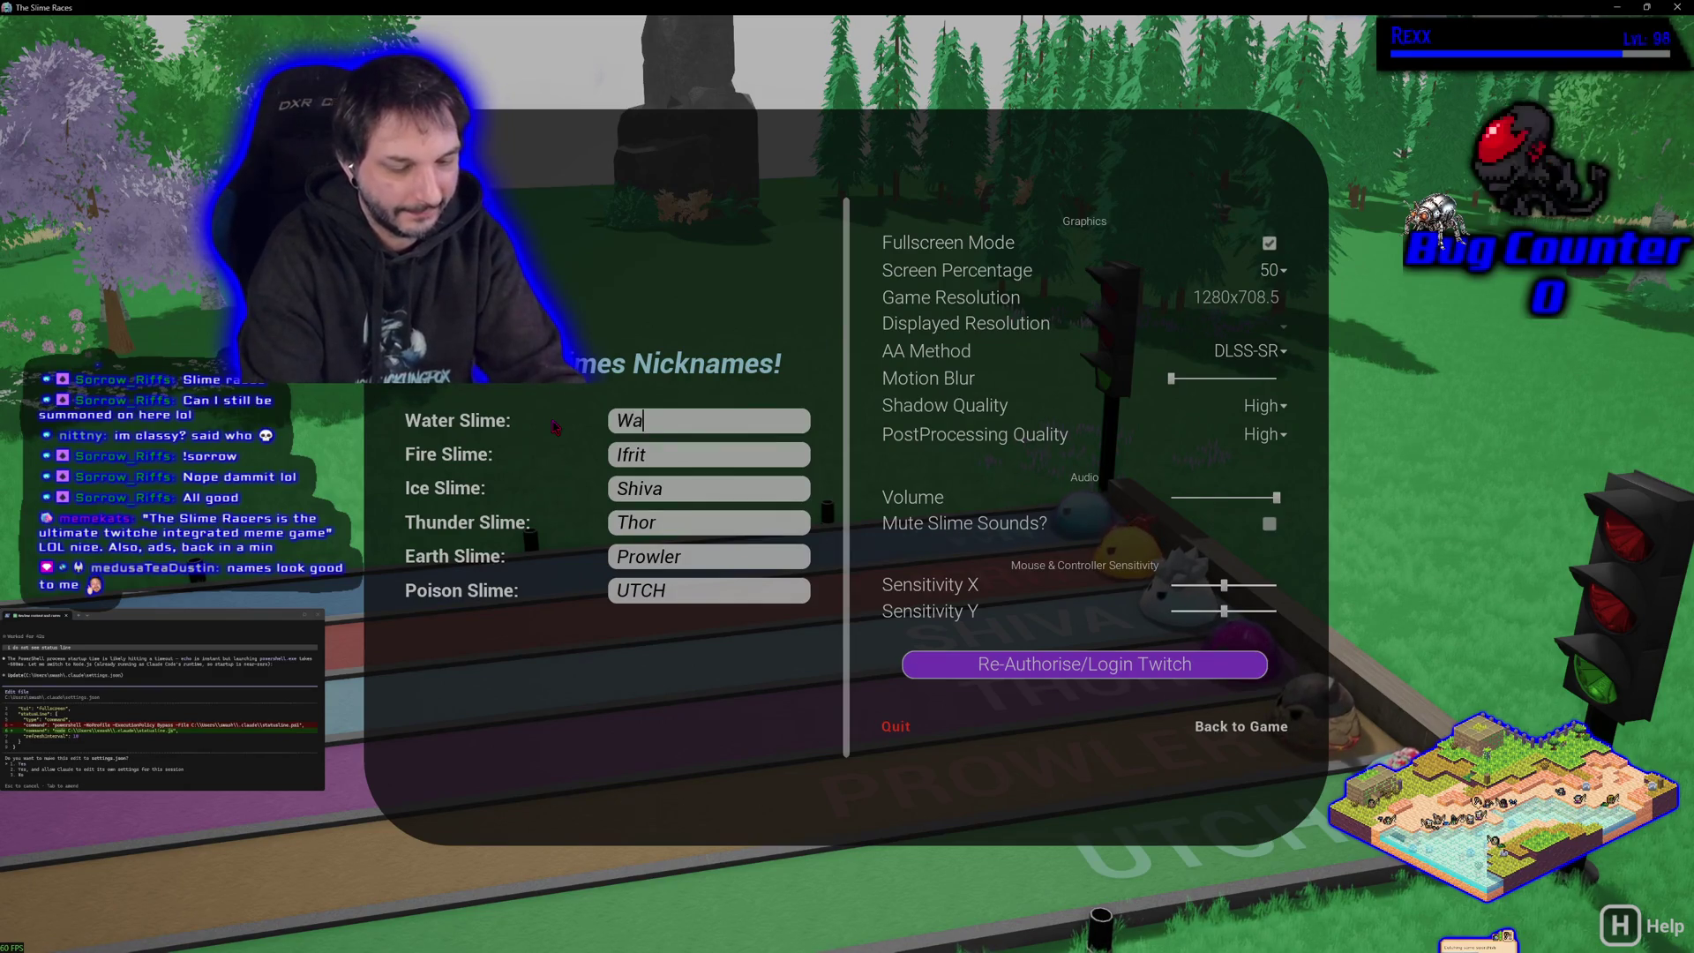
{"action": "key", "text": "BackSpace"}
{"action": "key", "text": "BackSpace"}
{"action": "key", "text": "BackSpace"}
{"action": "key", "text": "BackSpace"}
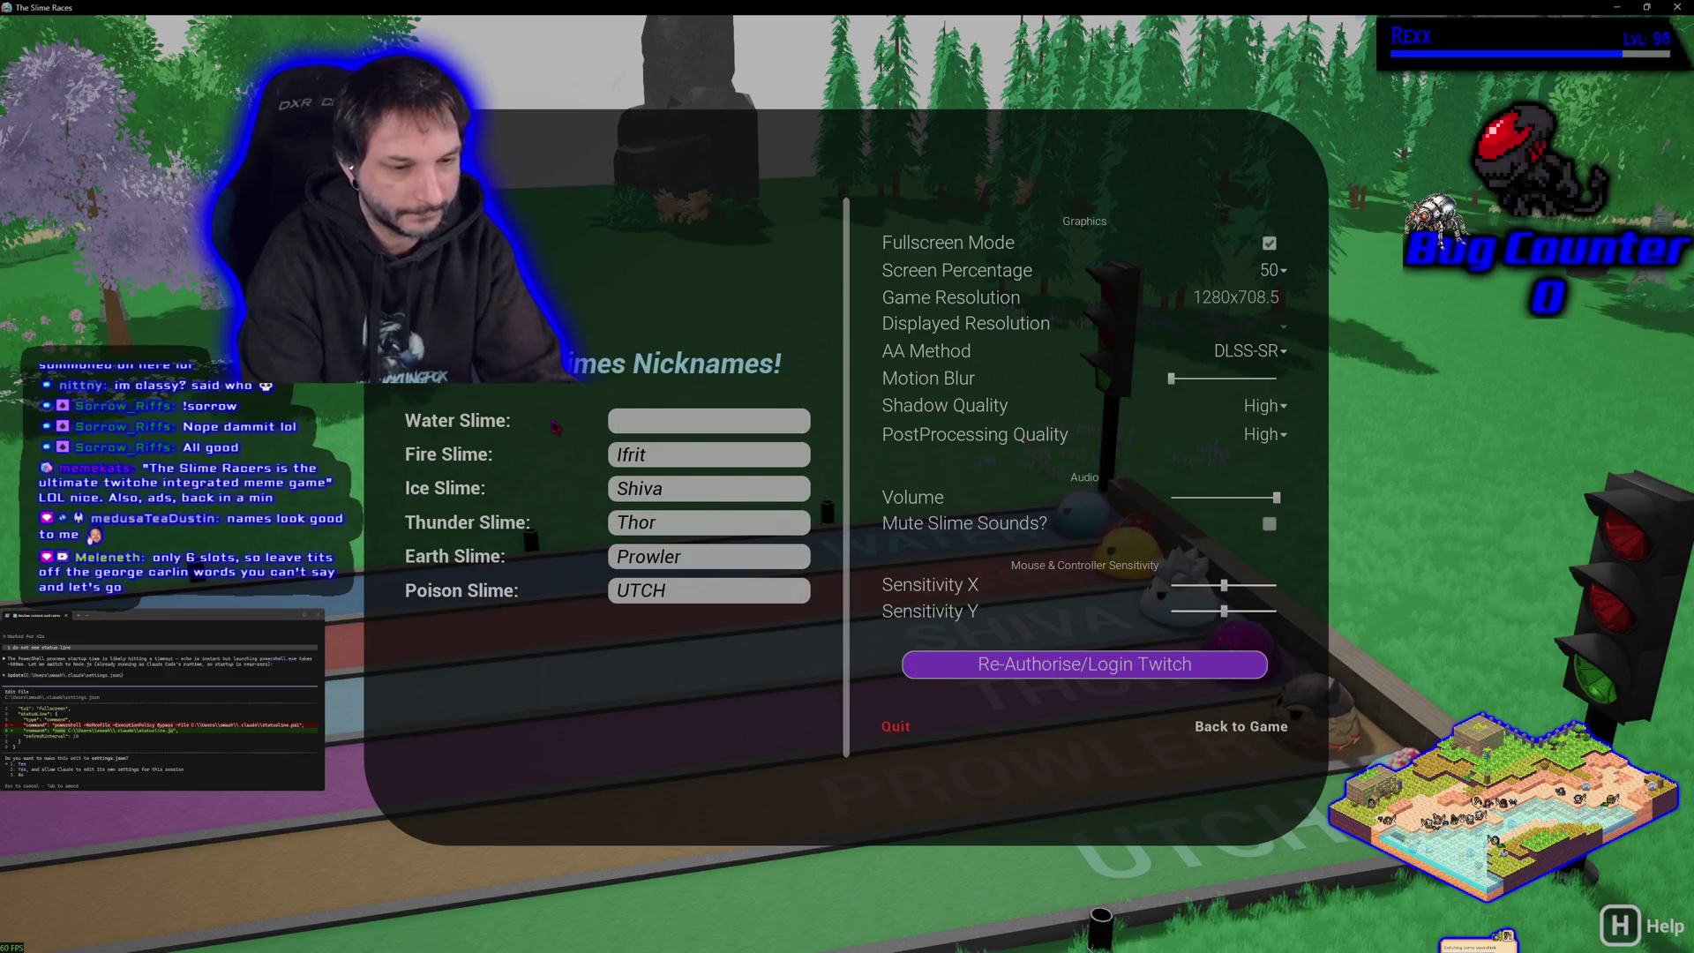
{"action": "type", "text": "Sna"}
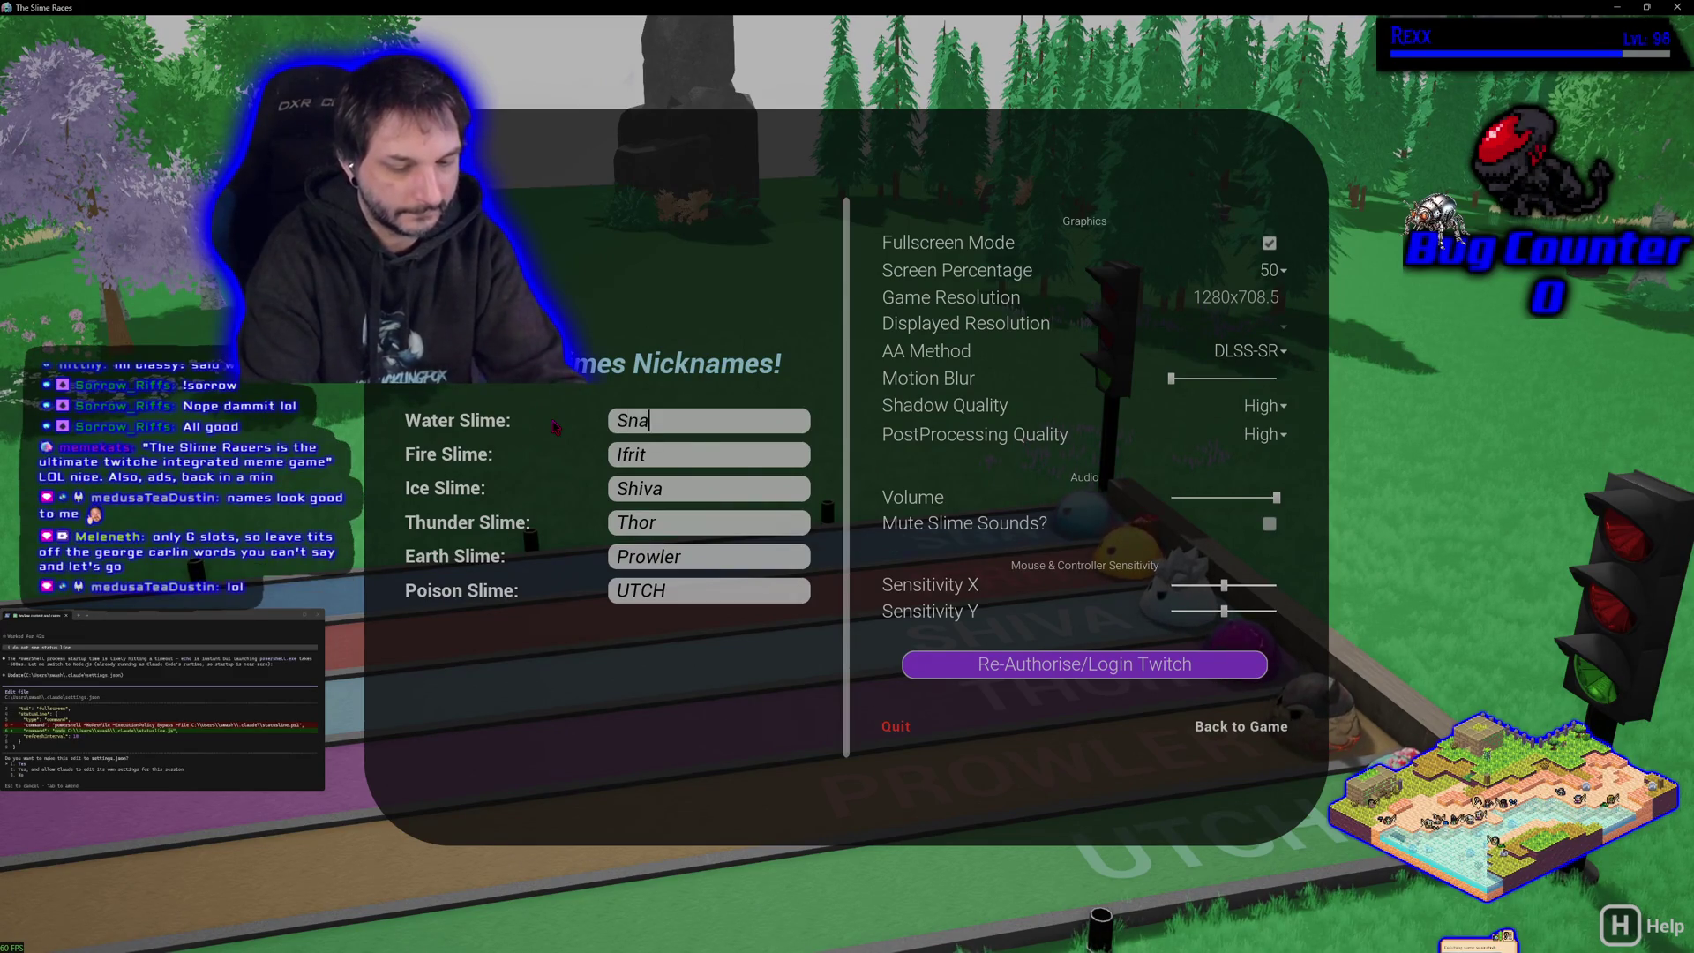
{"action": "type", "text": "il Trail"}
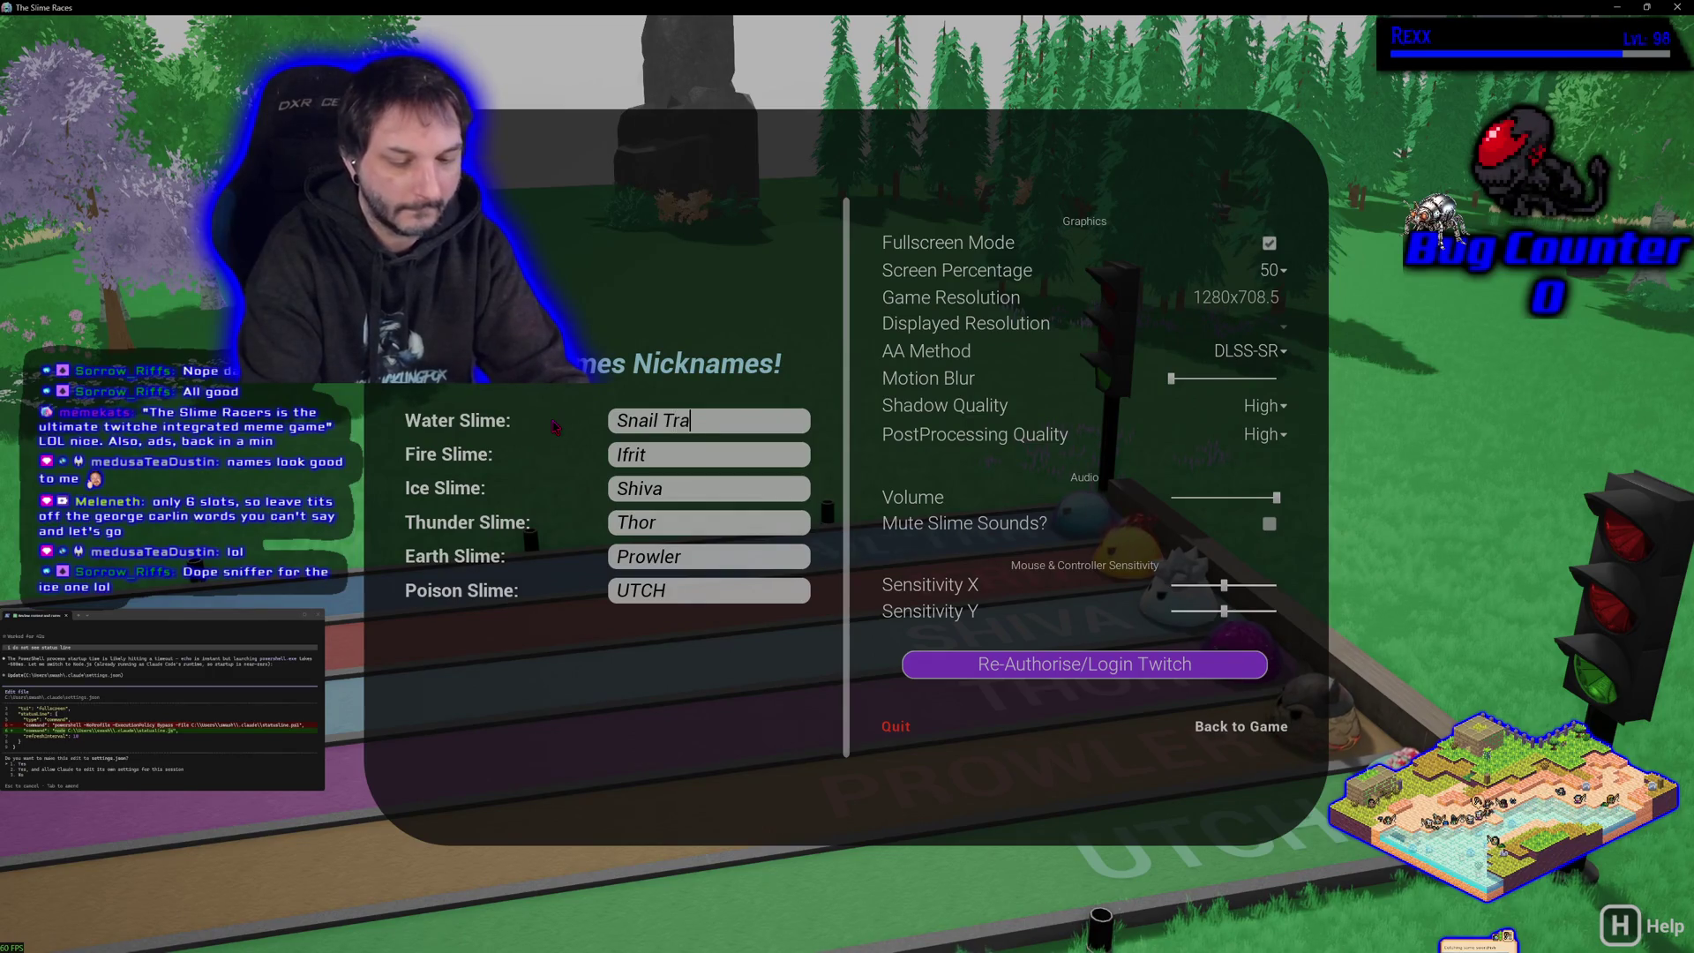
{"action": "key", "text": "Tab"}
{"action": "type", "text": "Blaze"}
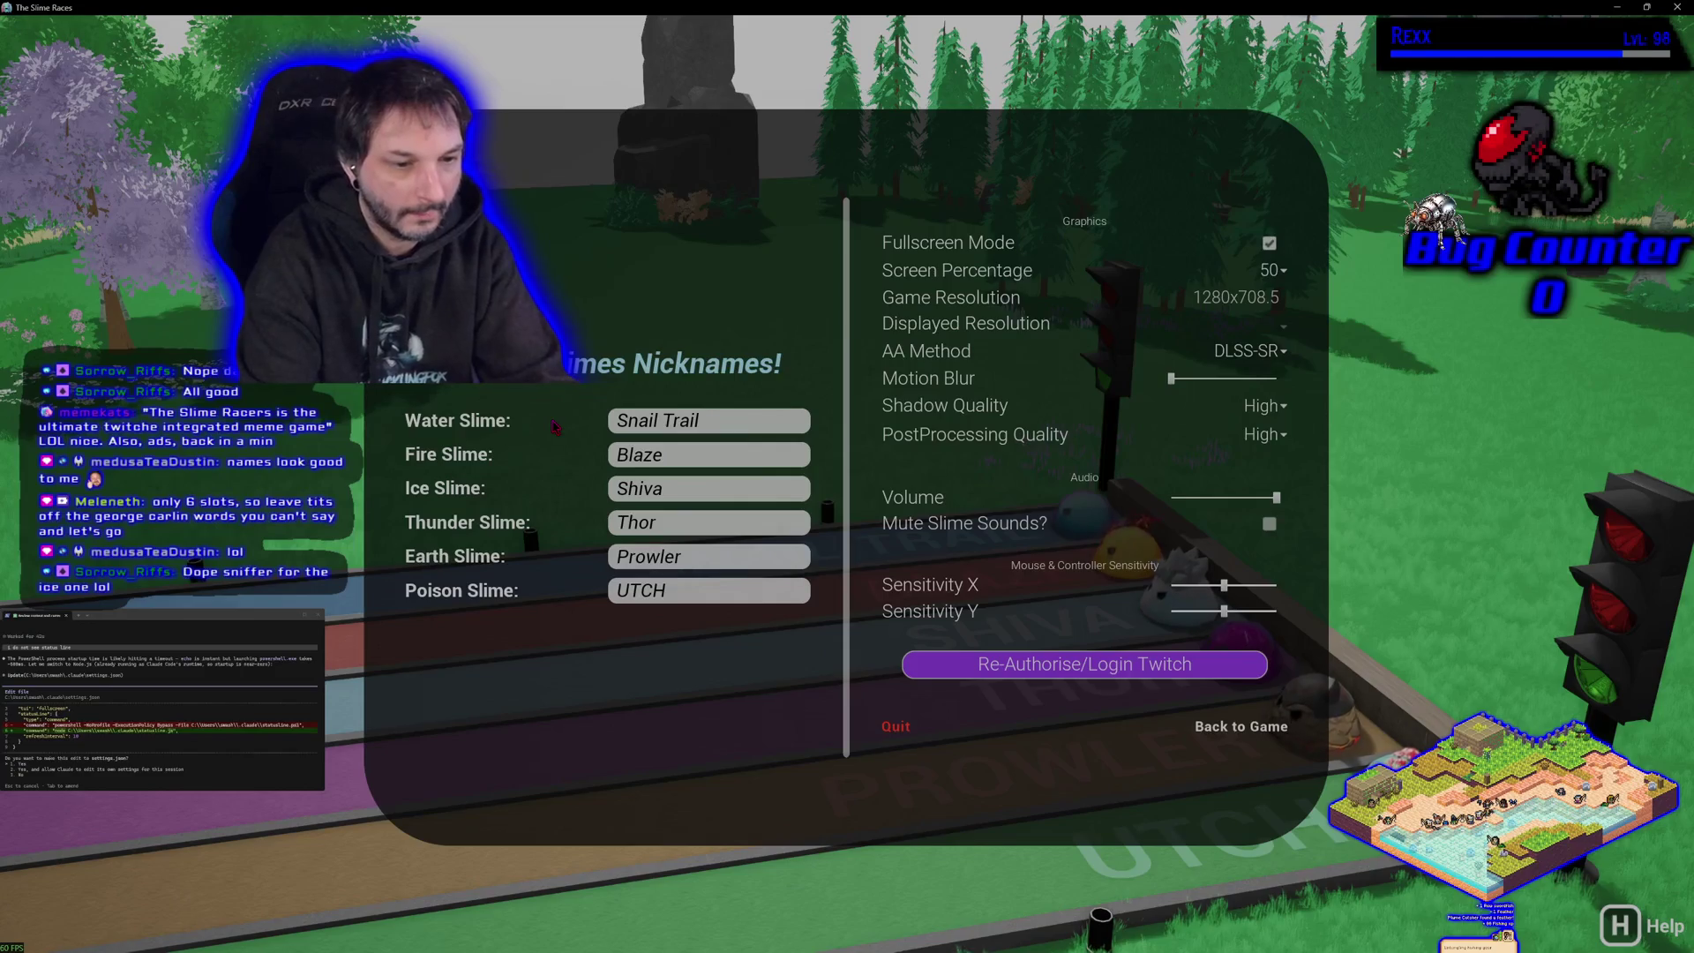
- Rename the Ice Slime from Shiva to 'Dope Sniffer' and the Thunder Slime from Thor to 'MemeKats'
{"action": "left_click_drag", "start_coordinate": [693, 491], "coordinate": [503, 497]}
{"action": "type", "text": "Dope Sniffer"}
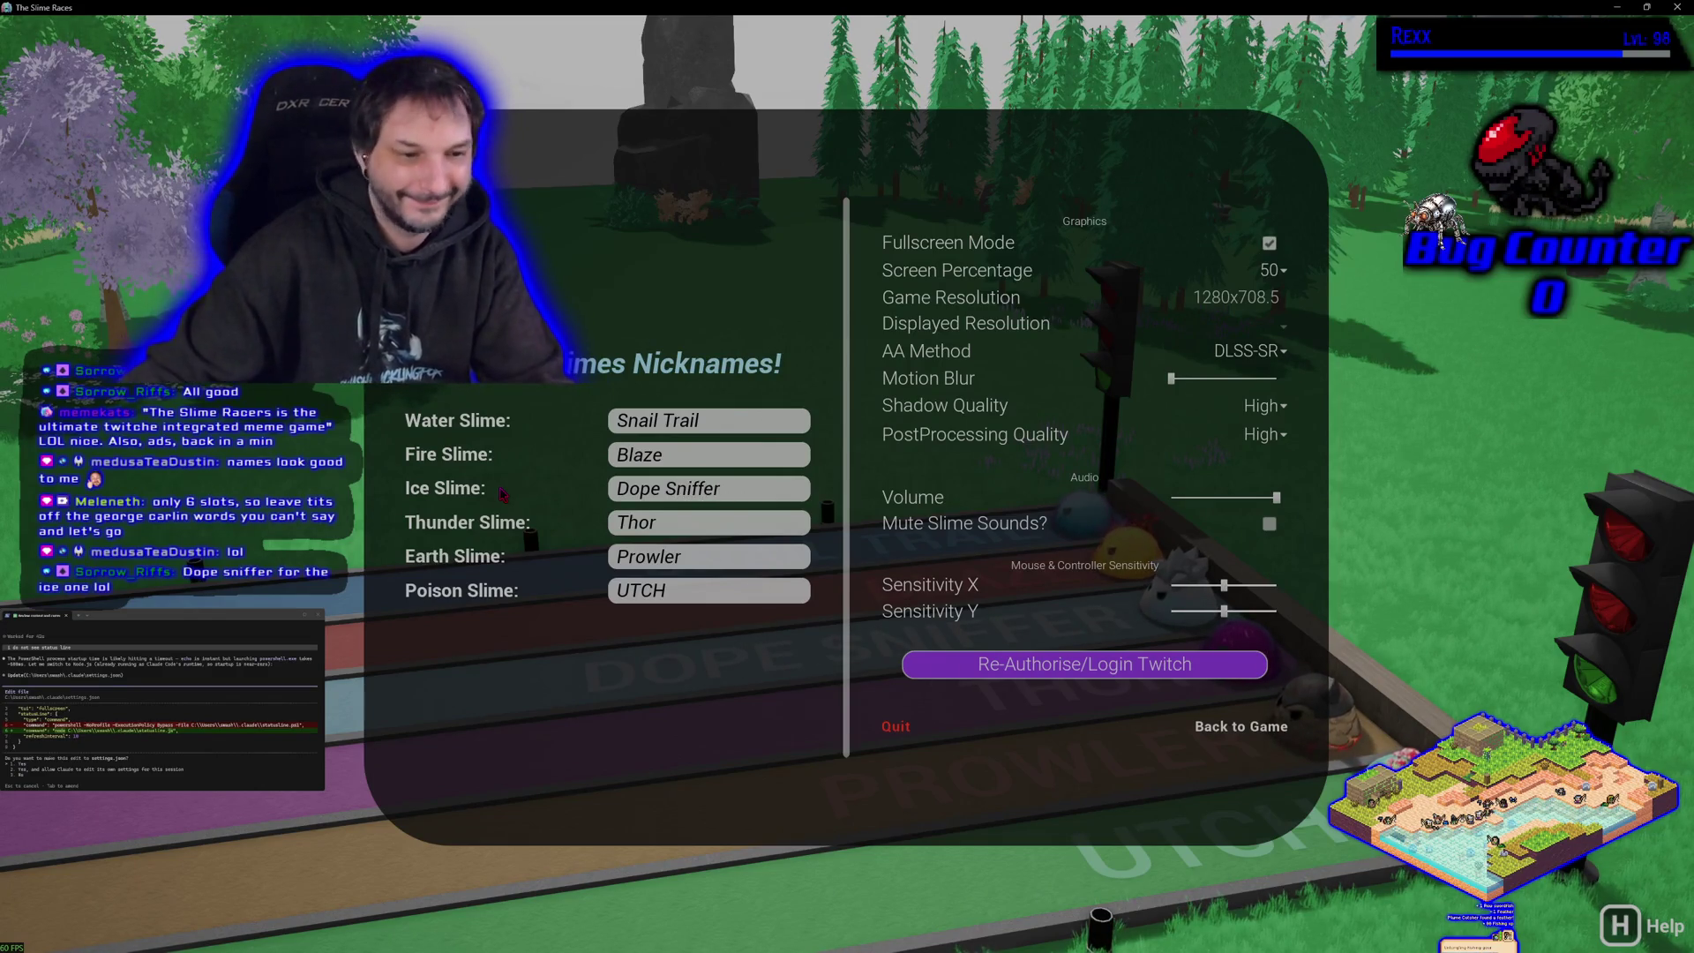
{"action": "double_click", "coordinate": [682, 521]}
{"action": "type", "text": "Mem"}
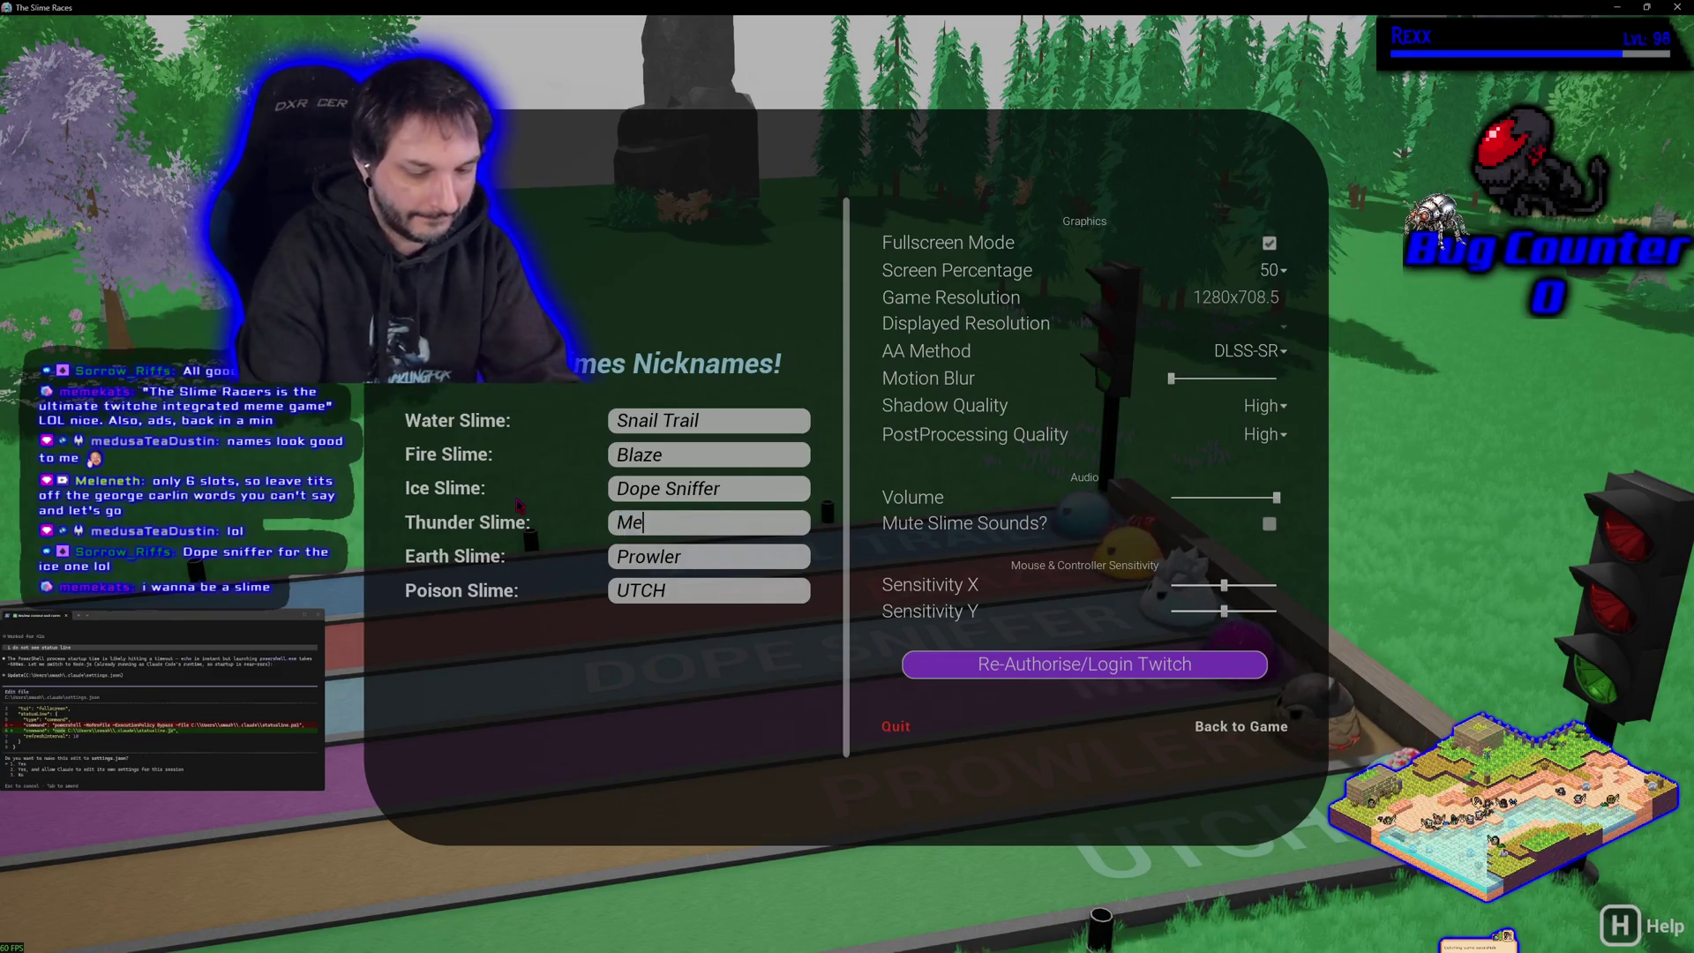
{"action": "type", "text": "eKatz"}
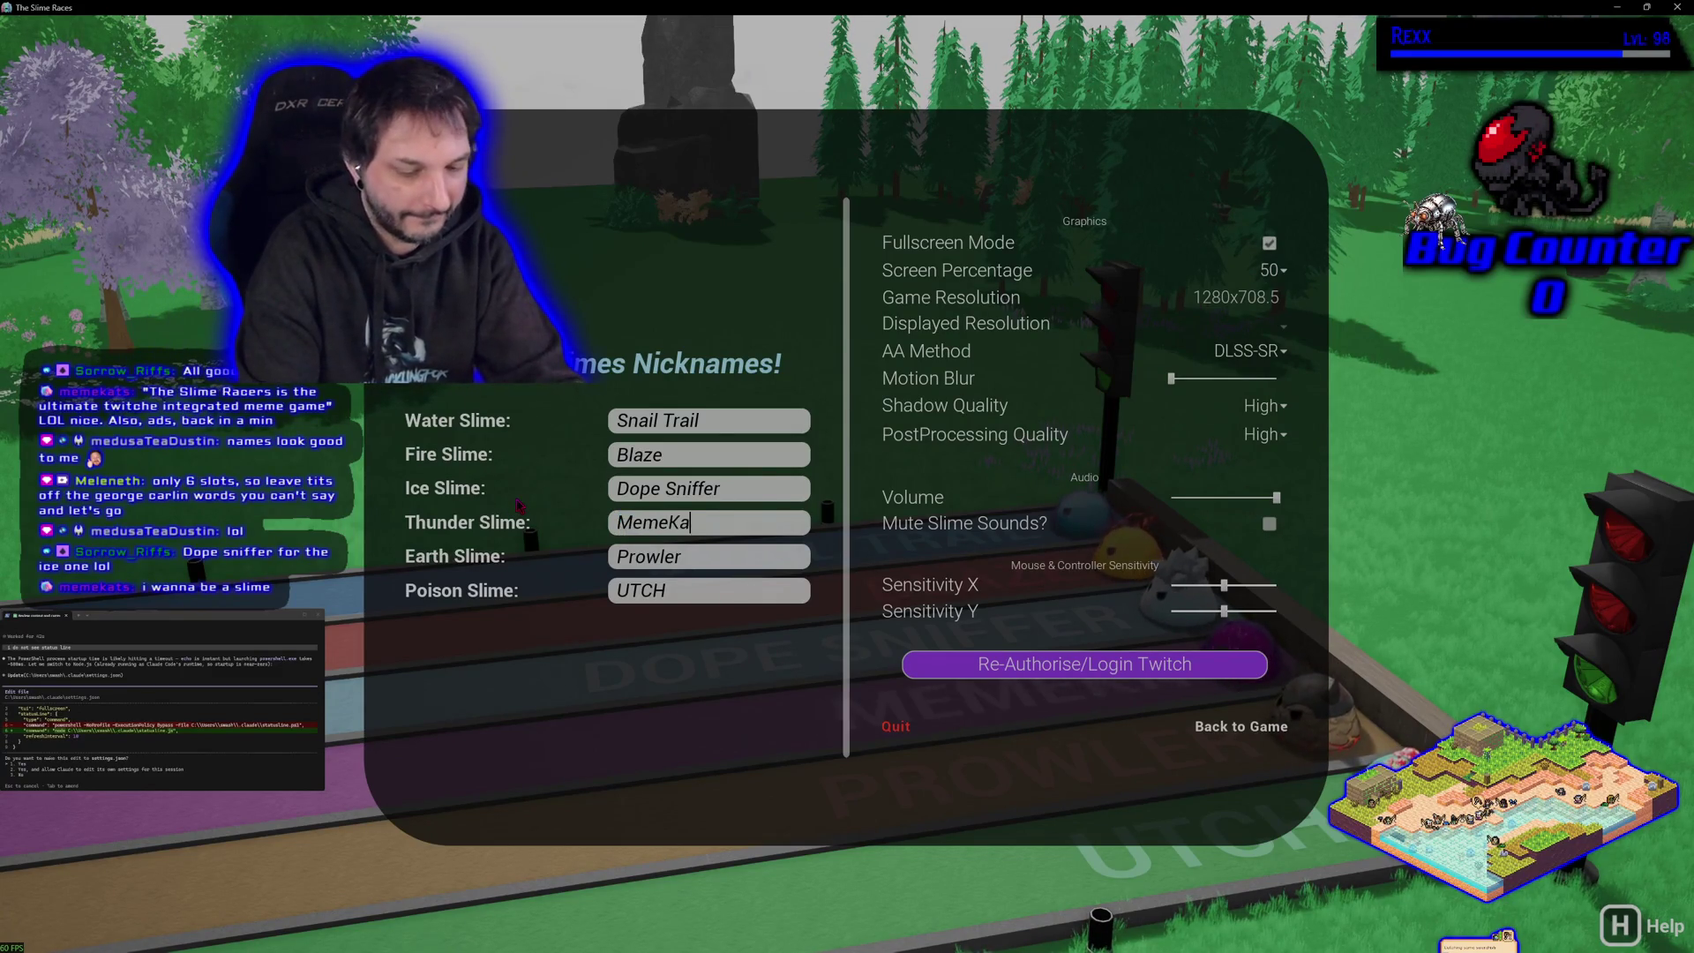
{"action": "key", "text": "BackSpace"}
{"action": "type", "text": "s"}
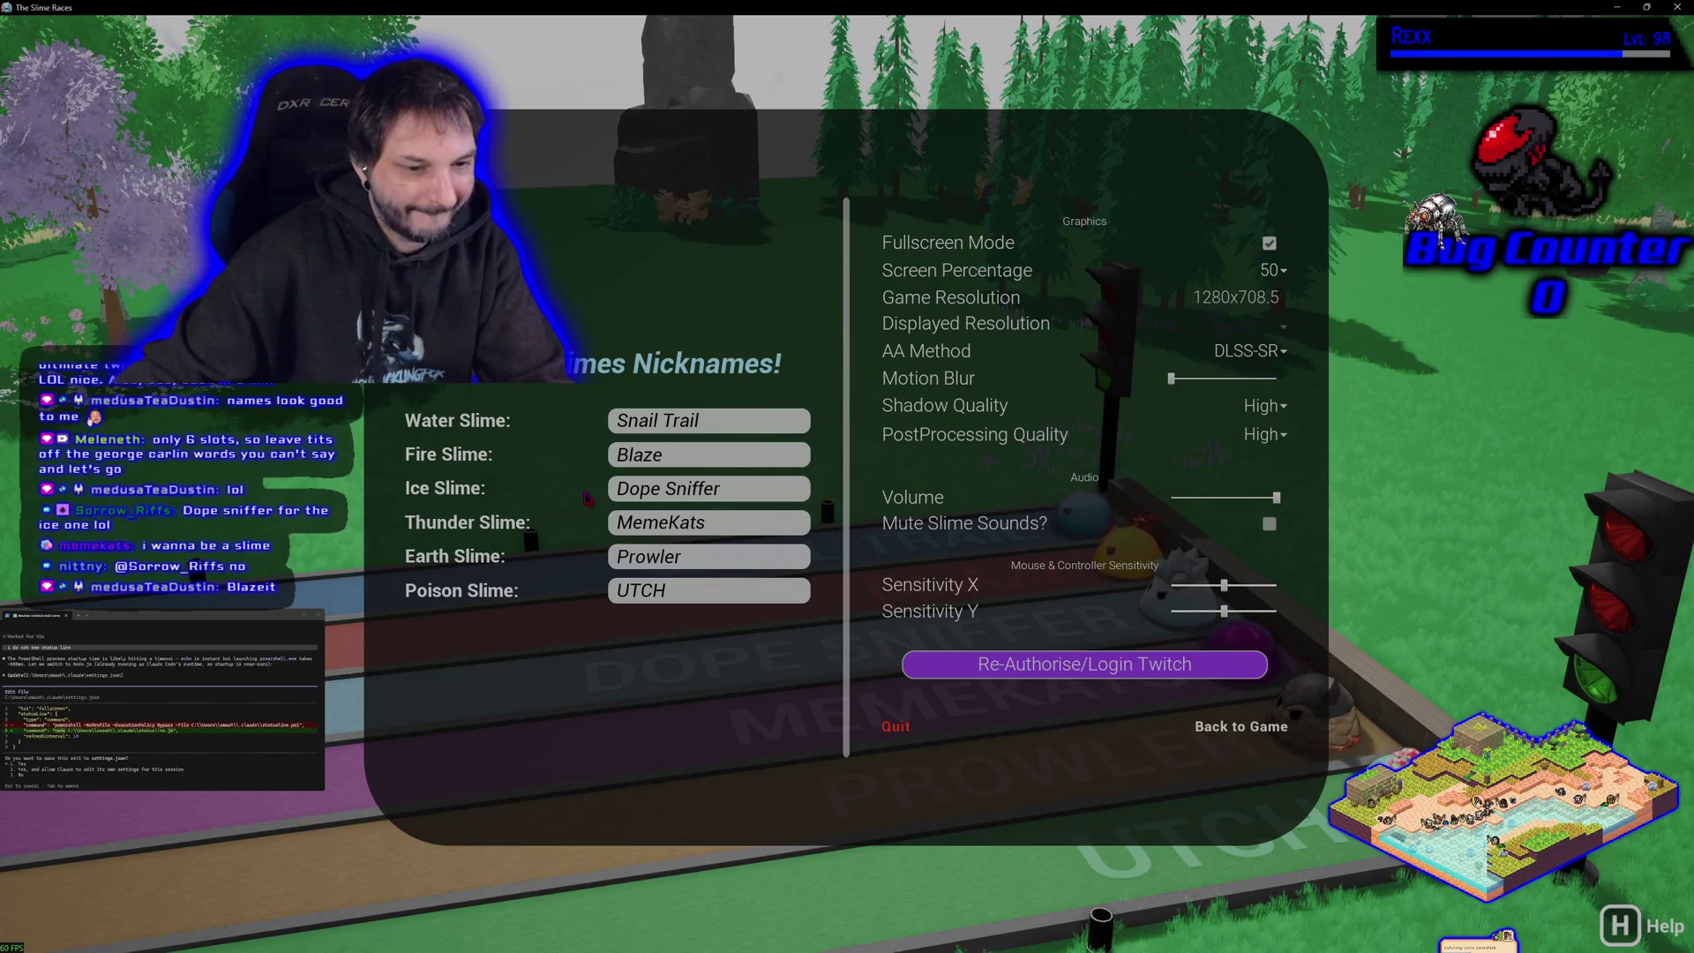
- Extend the Fire Slime to 'BlazeIt', retype the Water Slime as 'Snail Trail', and start the Earth Slime's 'MemeKatz'
{"action": "left_click", "coordinate": [705, 457]}
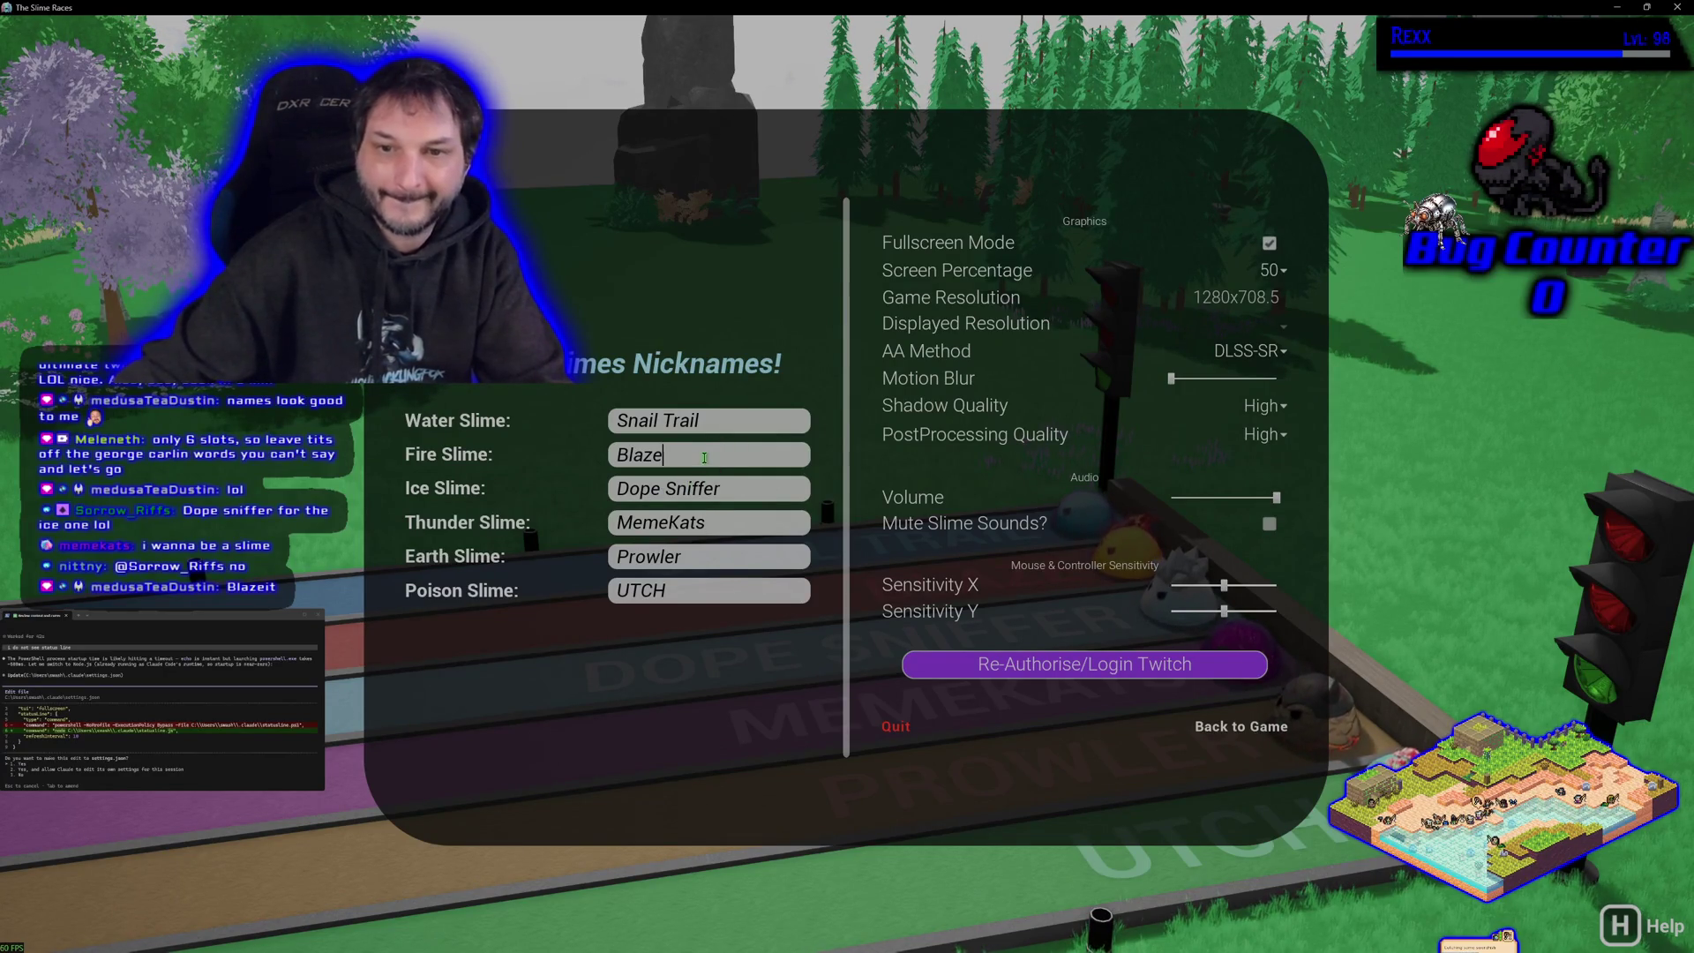
{"action": "type", "text": "It"}
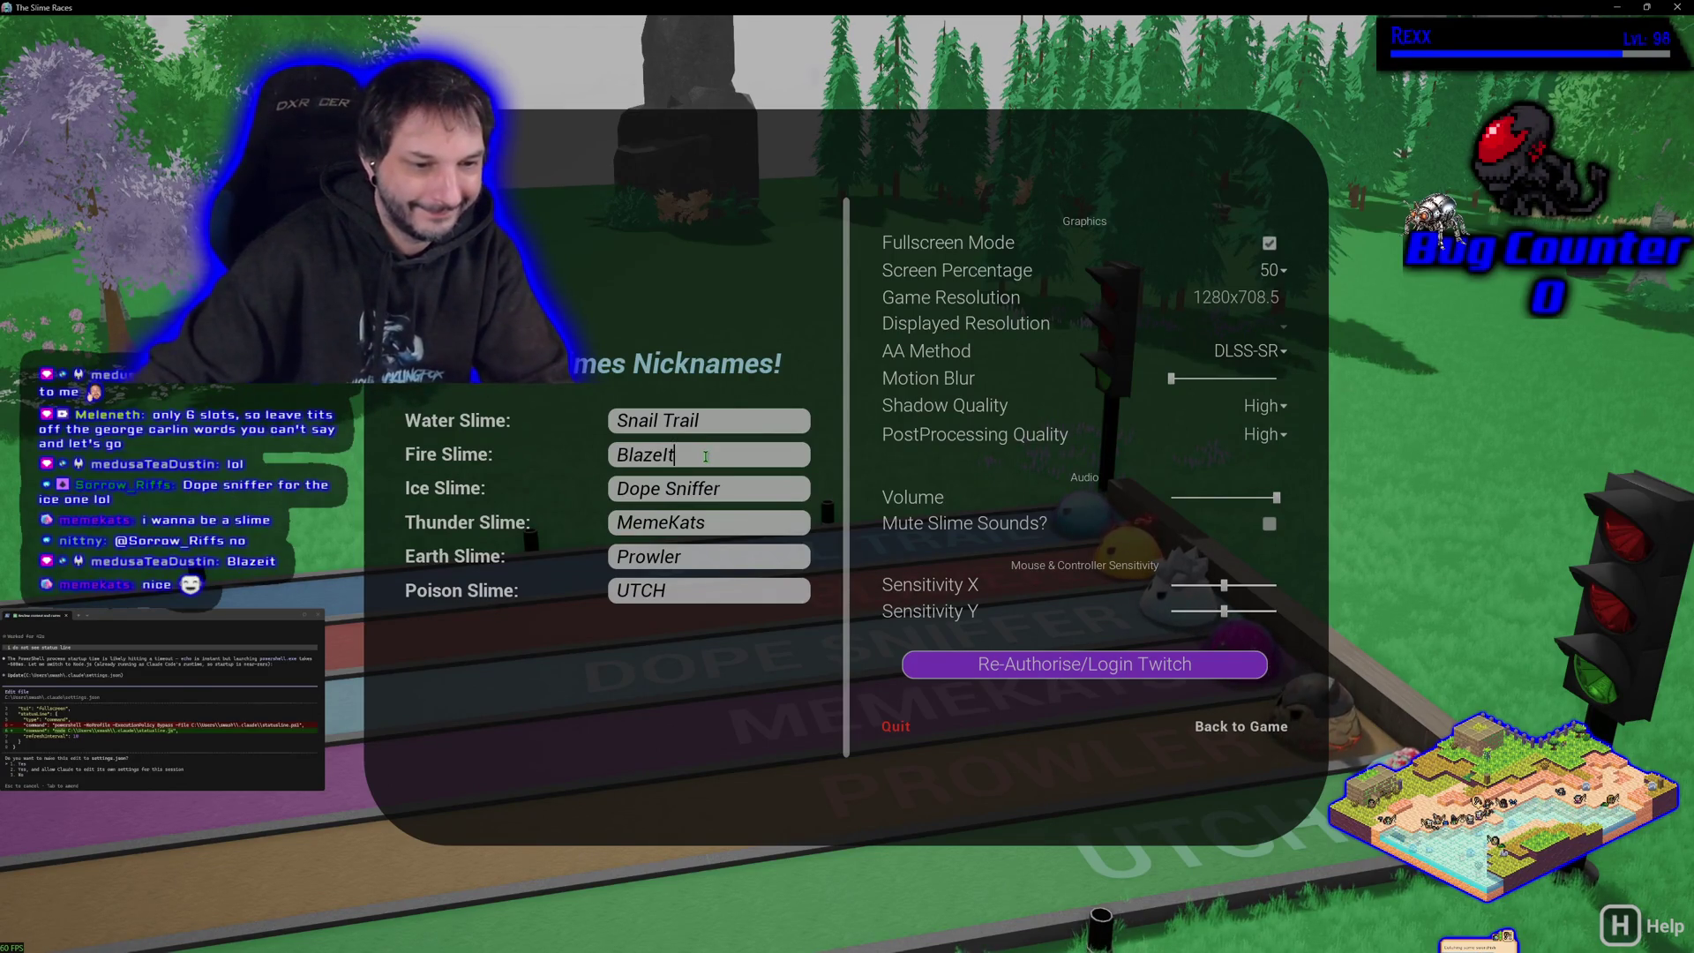
{"action": "left_click_drag", "start_coordinate": [724, 421], "coordinate": [614, 421]}
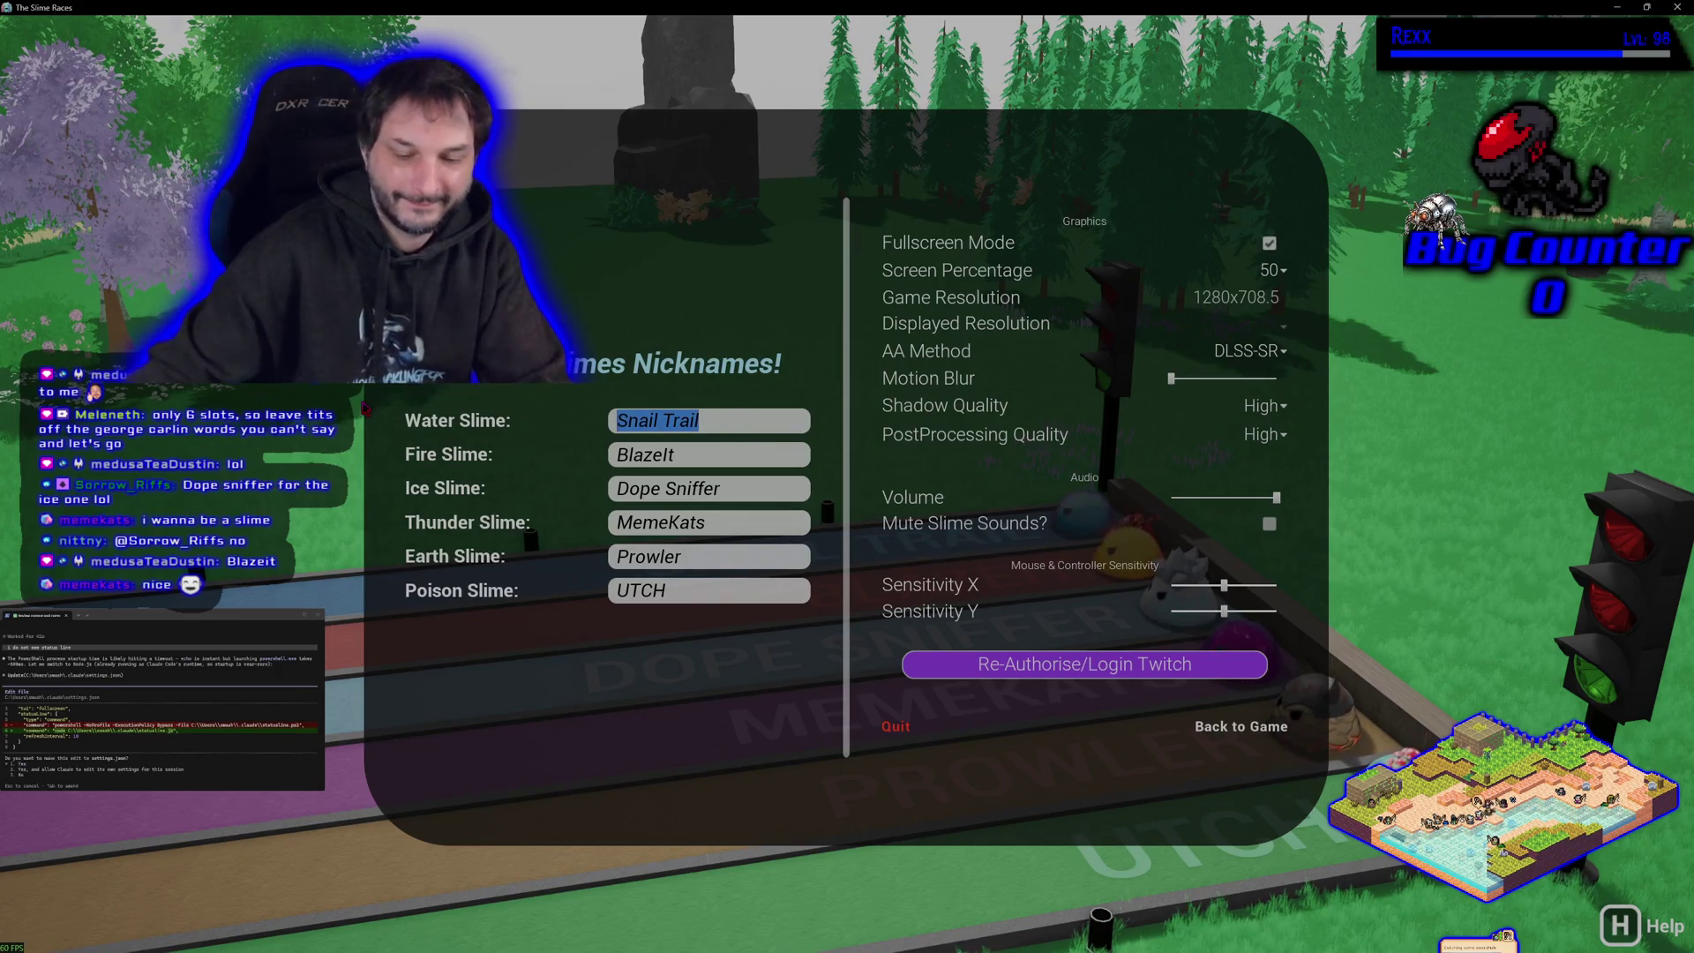
{"action": "key", "text": "BackSpace"}
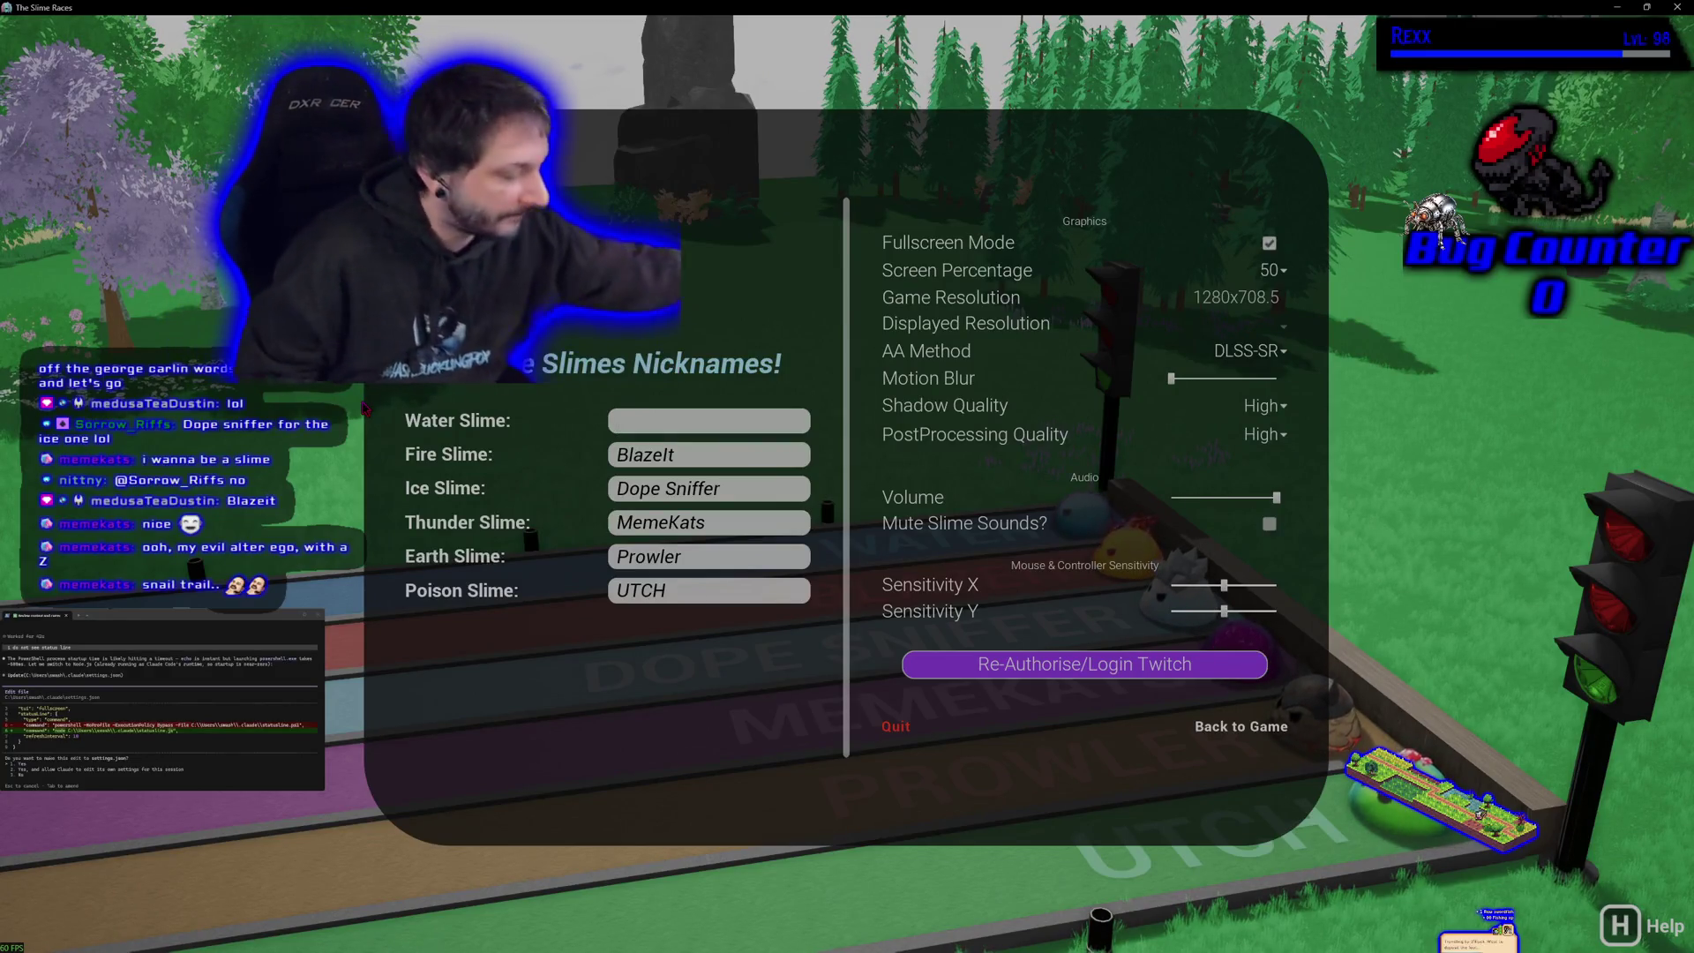
{"action": "type", "text": "Snail Trail"}
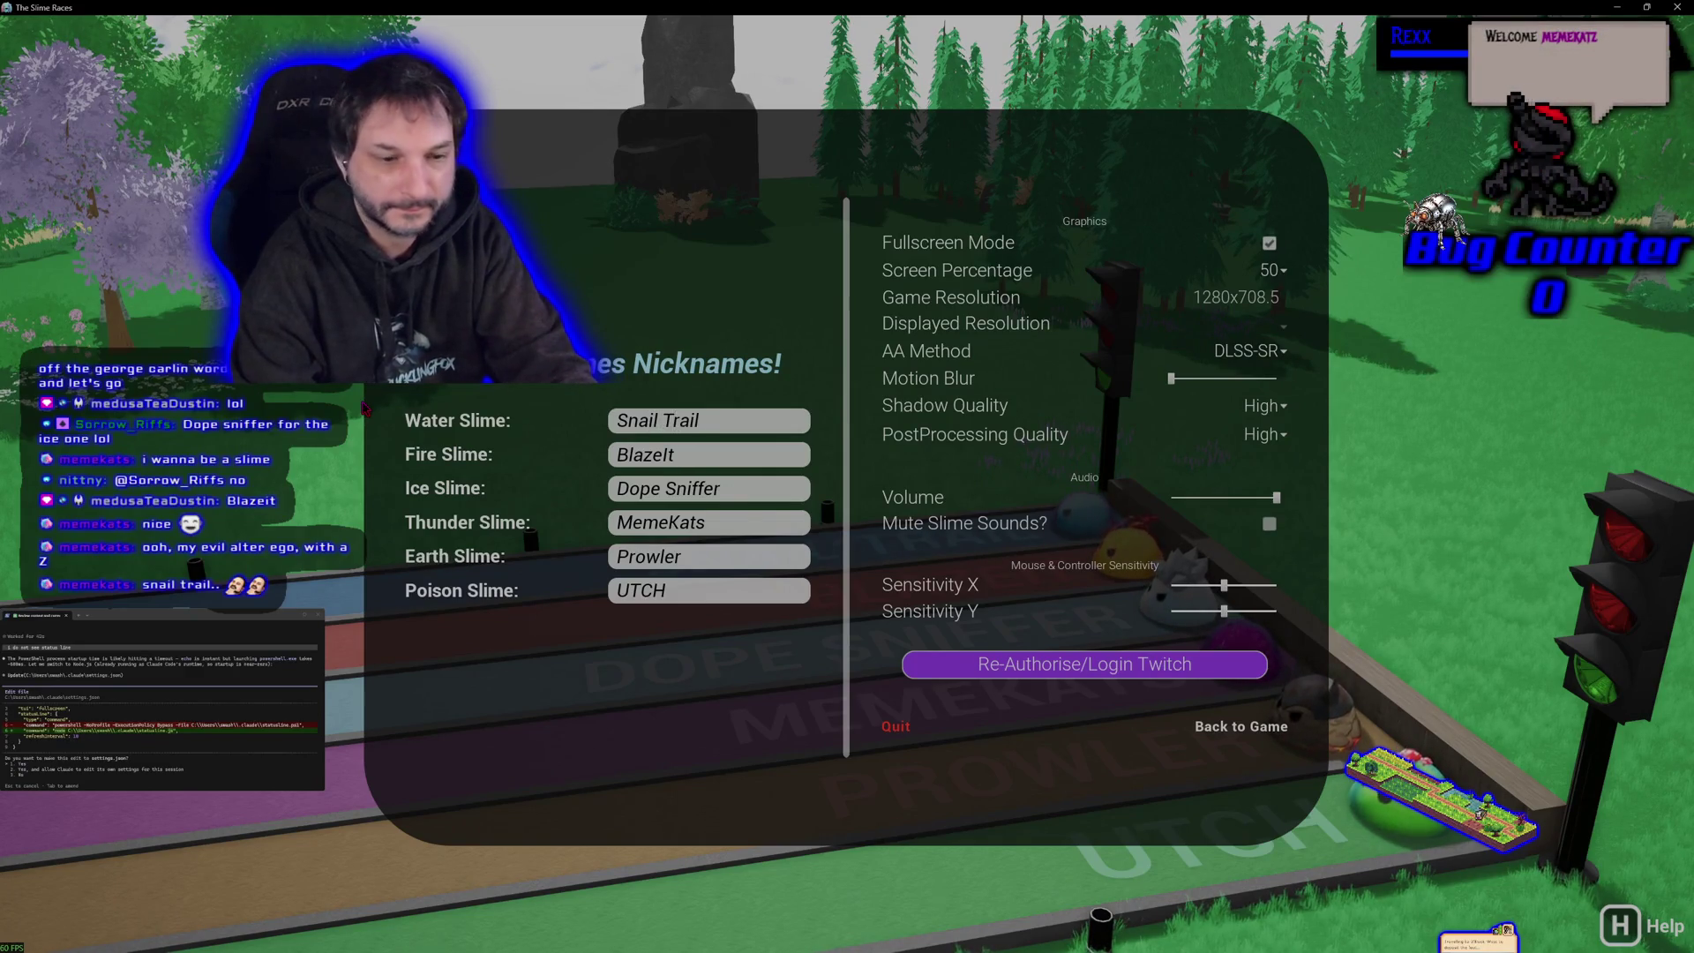
{"action": "key", "text": "Tab"}
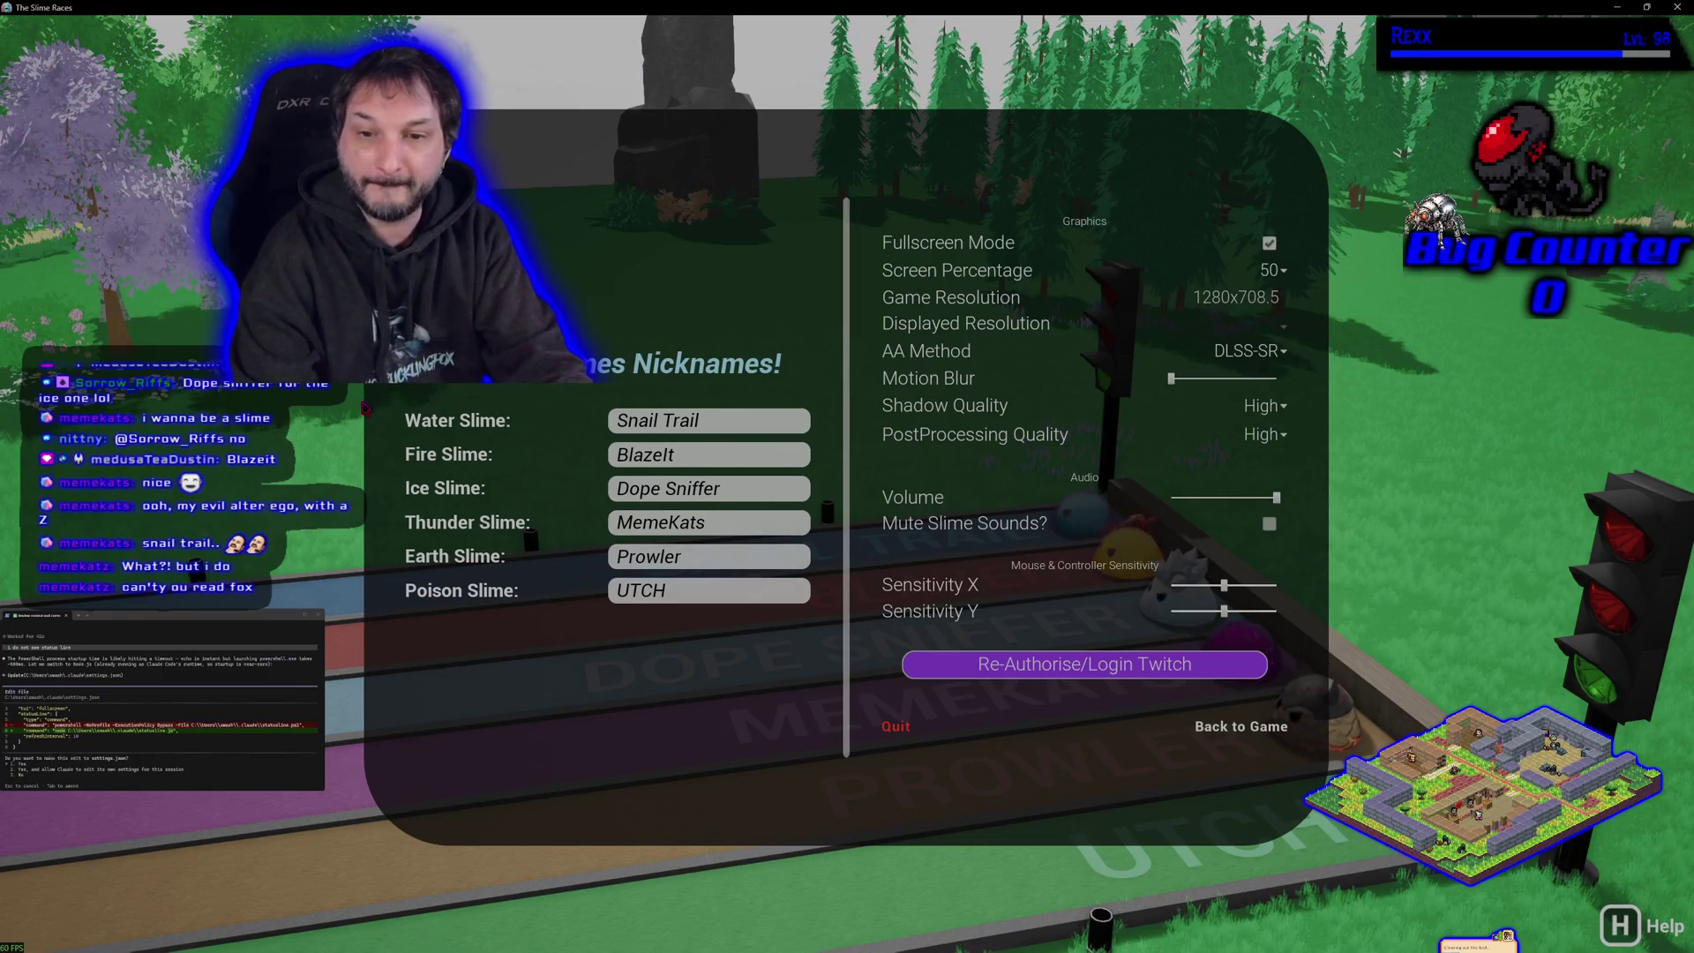
{"action": "key", "text": "Tab"}
{"action": "type", "text": "M"}
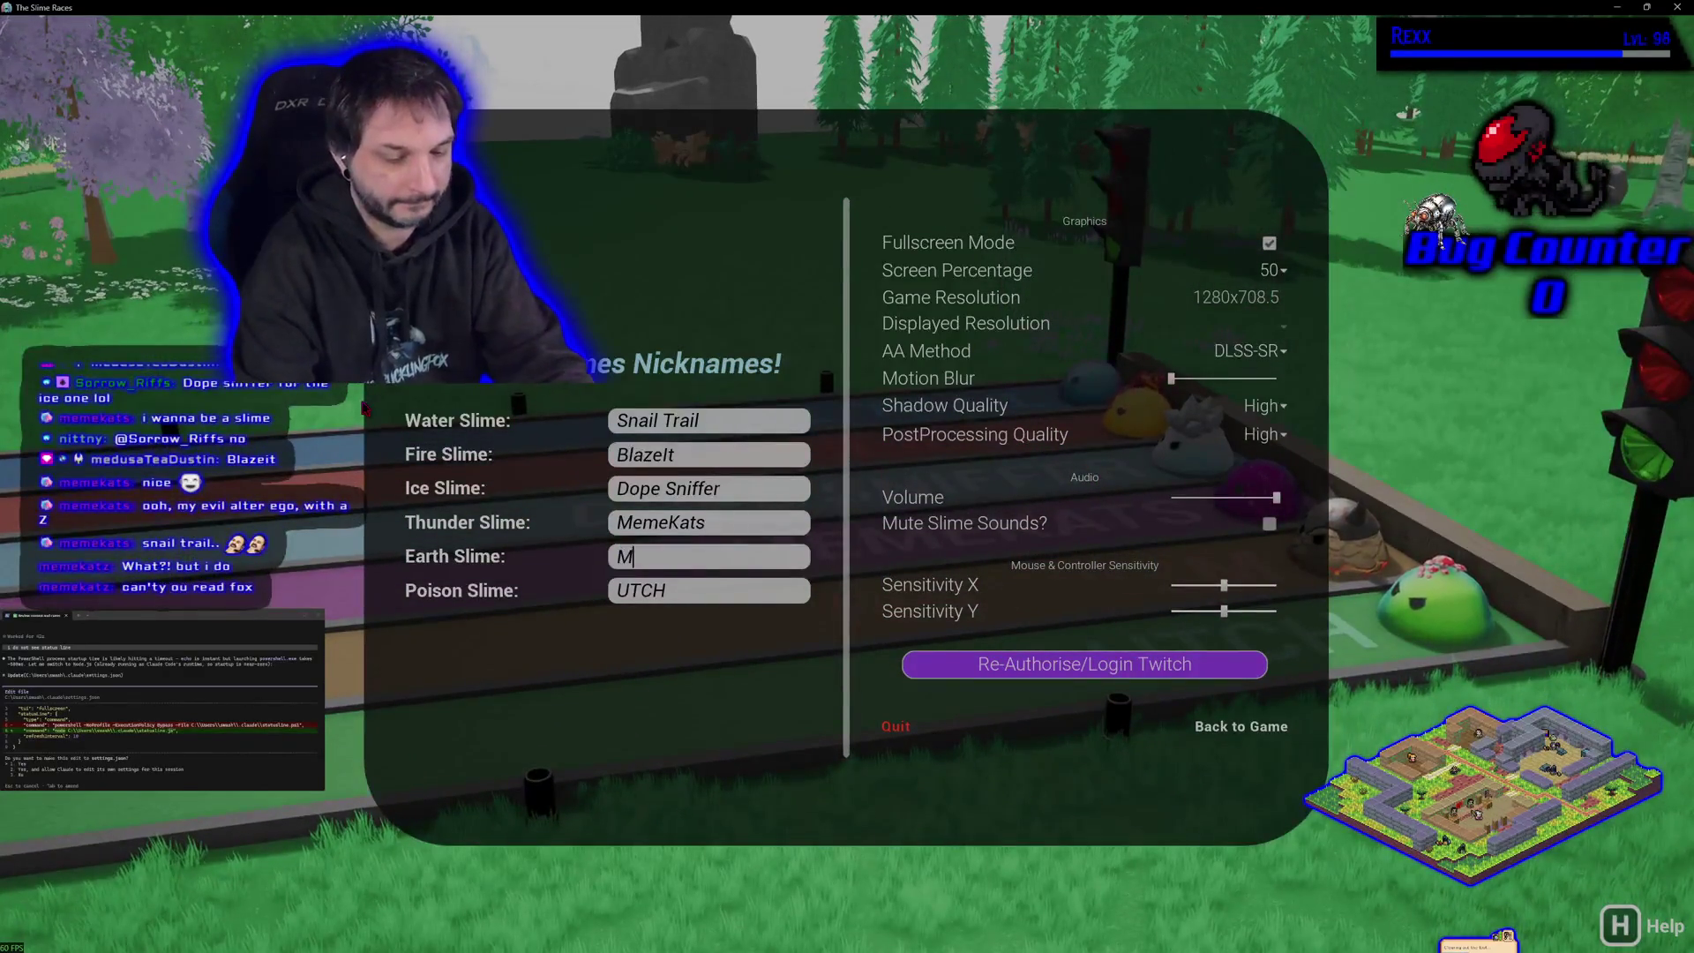
{"action": "type", "text": "emeKatz"}
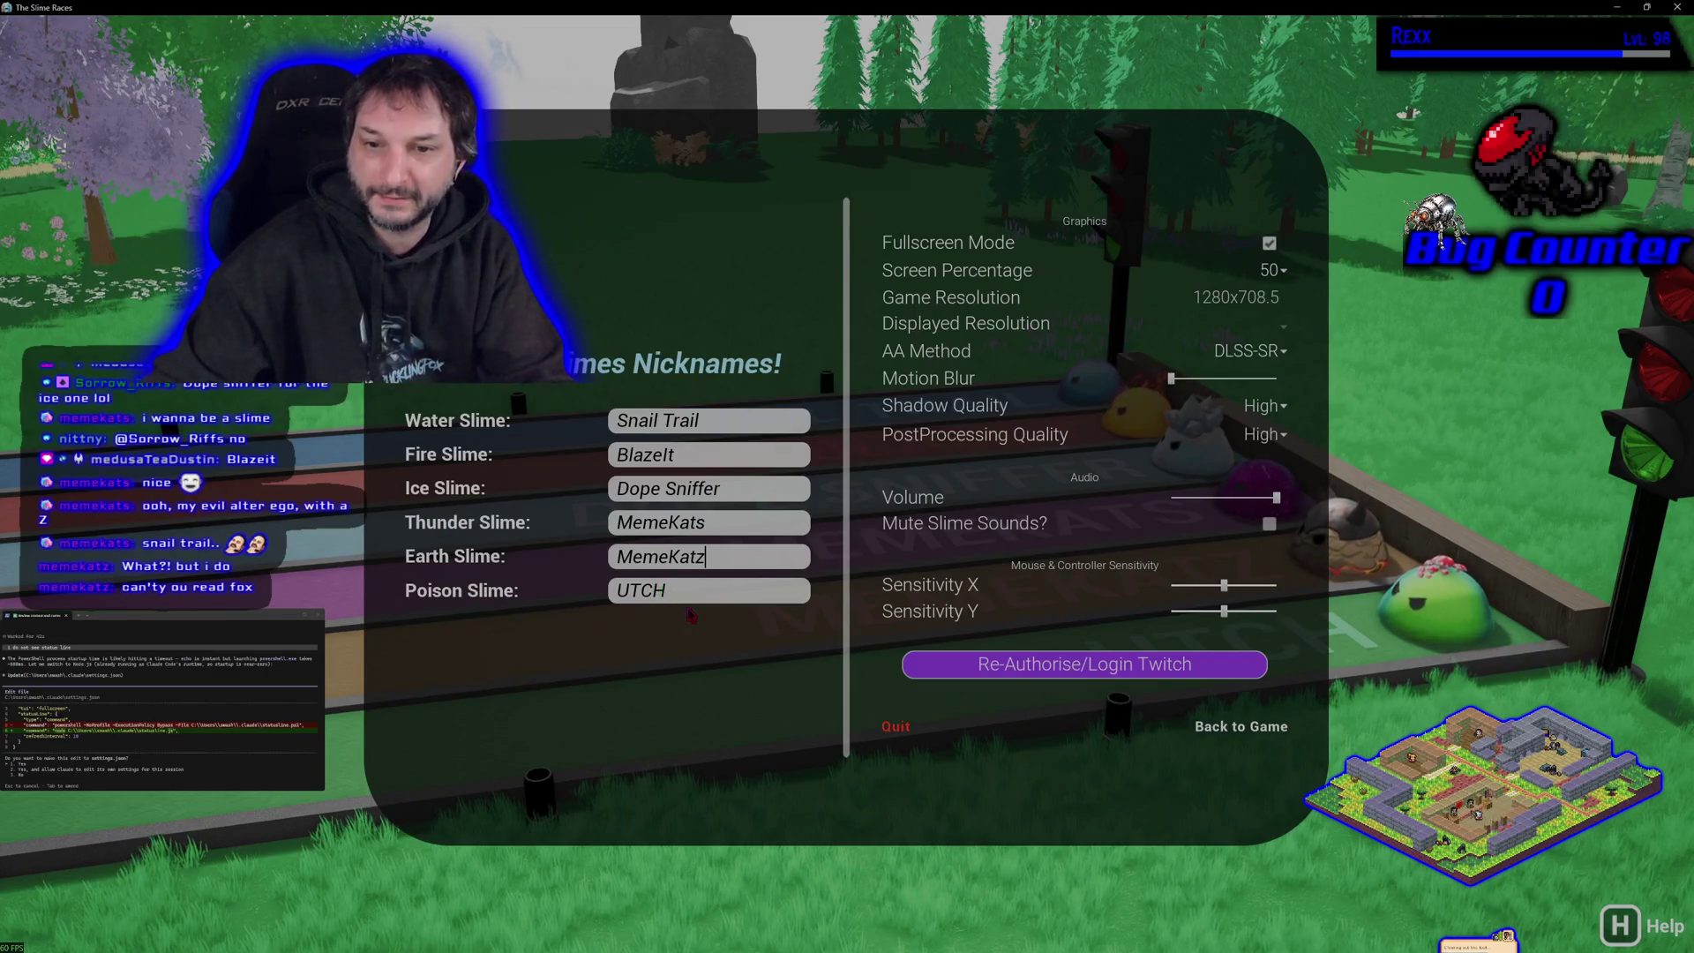
- Rename the Poison Slime from UTCH to 'Your-Ex' and close the settings to return to the race
{"action": "key", "text": "Tab"}
{"action": "key", "text": "BackSpace"}
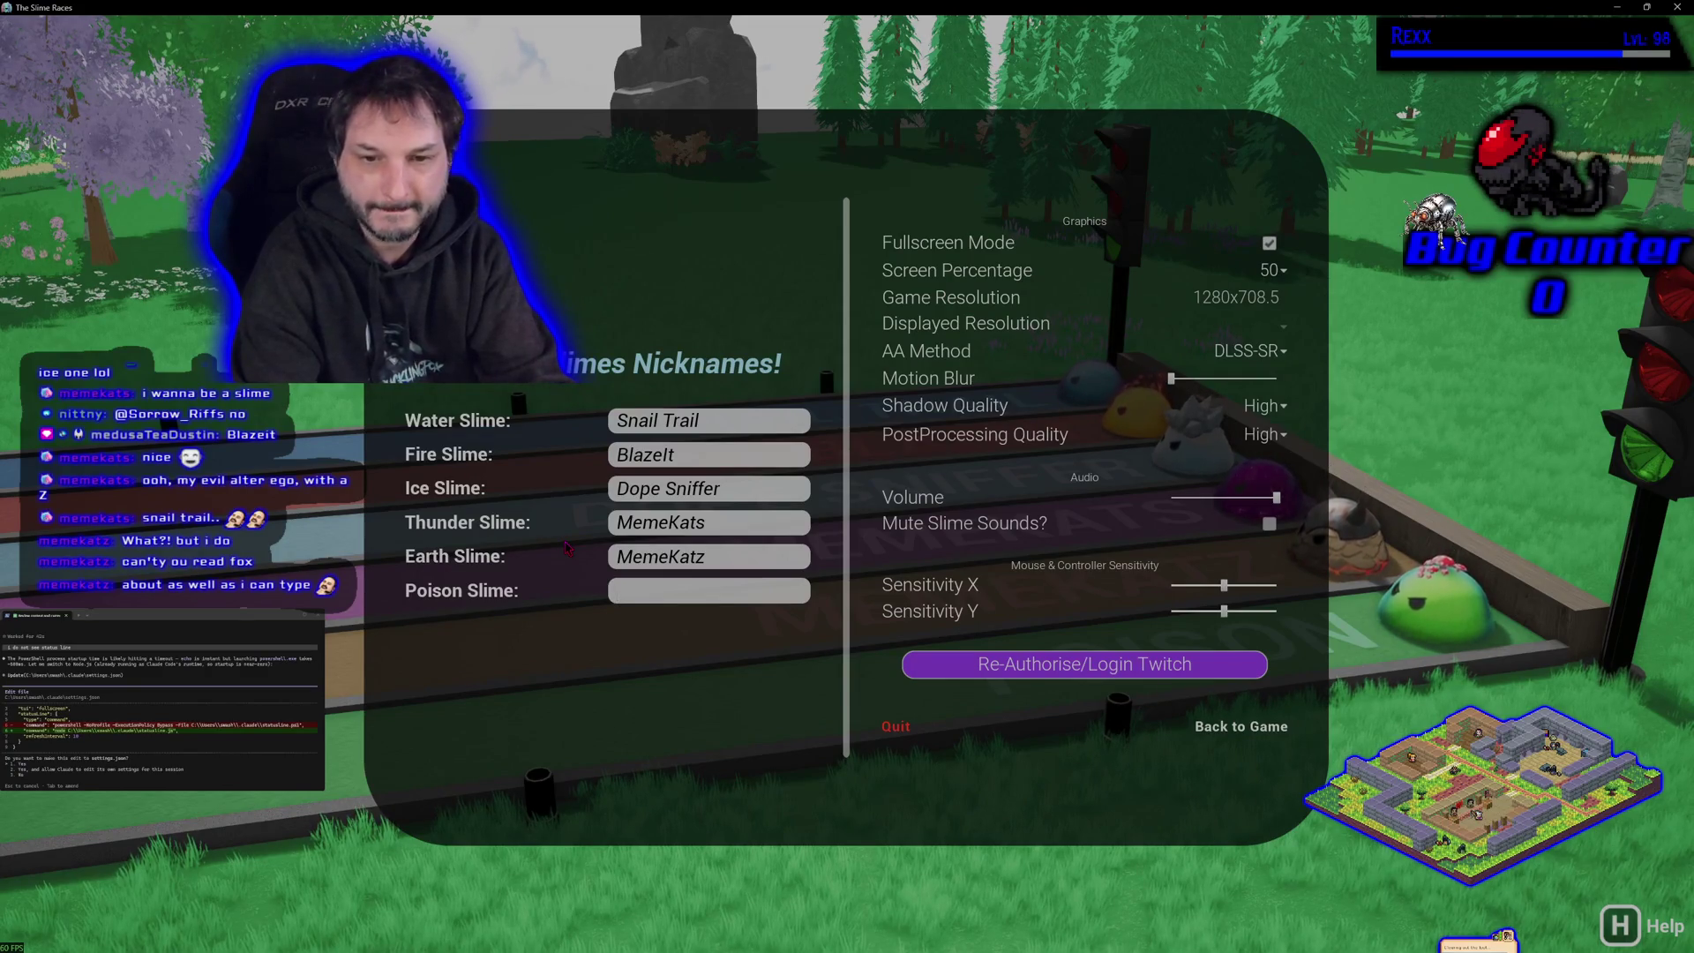
{"action": "type", "text": "Ex-"}
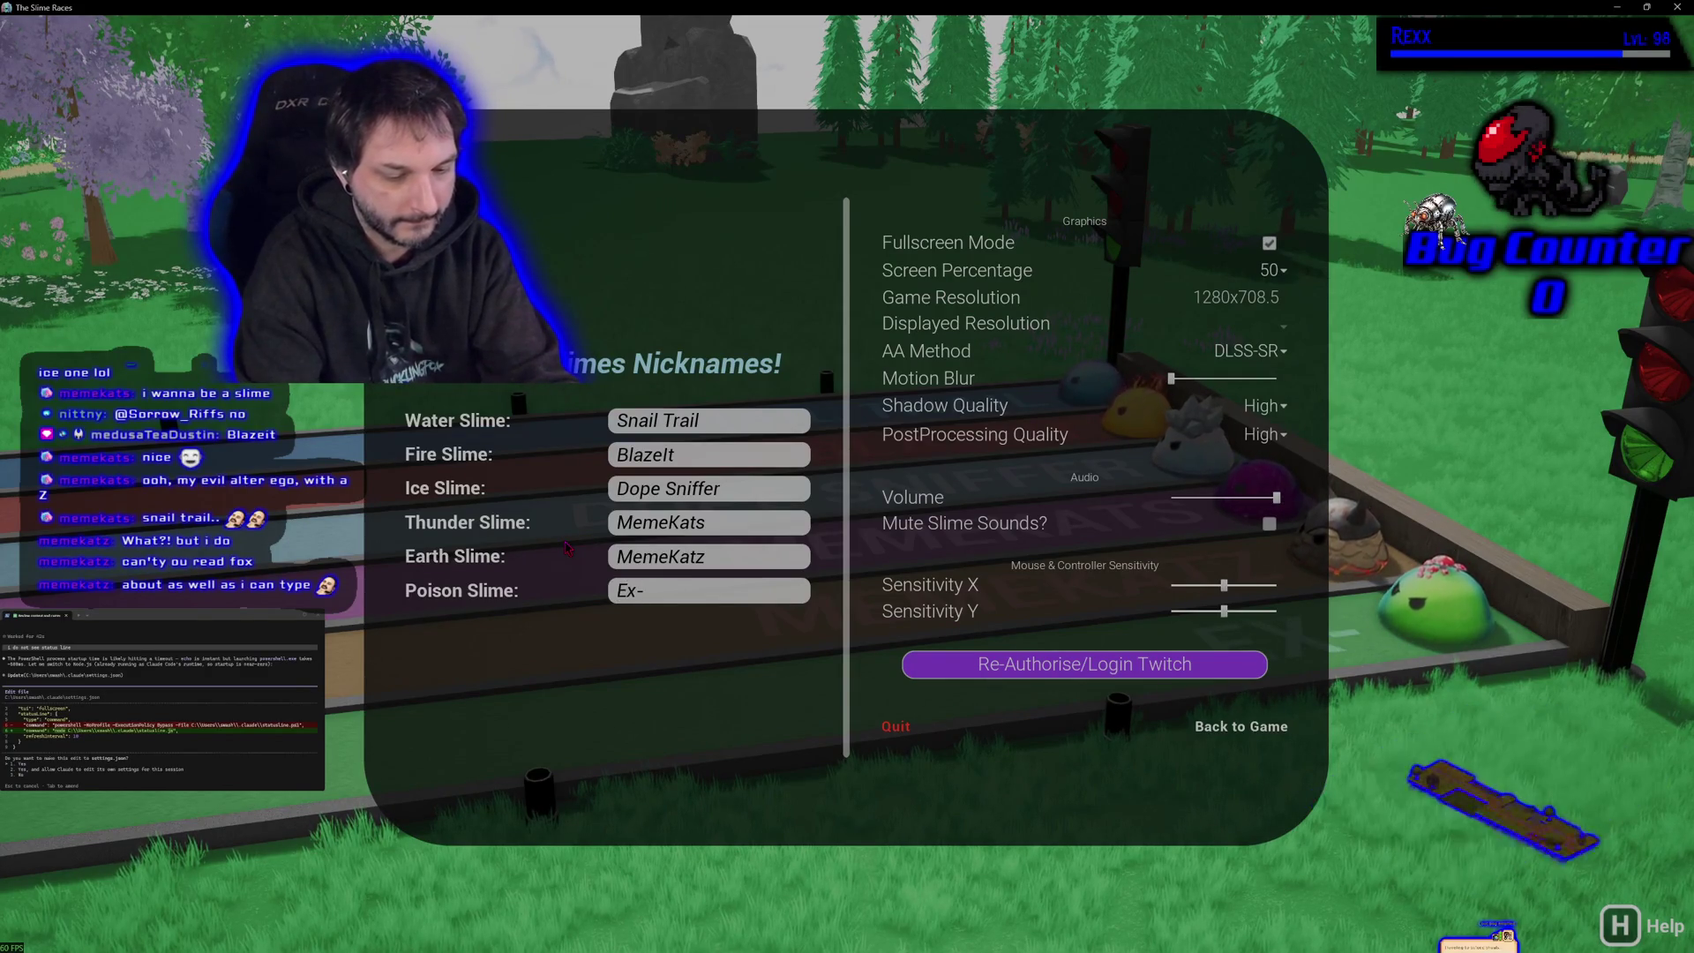
{"action": "key", "text": "BackSpace"}
{"action": "key", "text": "BackSpace"}
{"action": "key", "text": "BackSpace"}
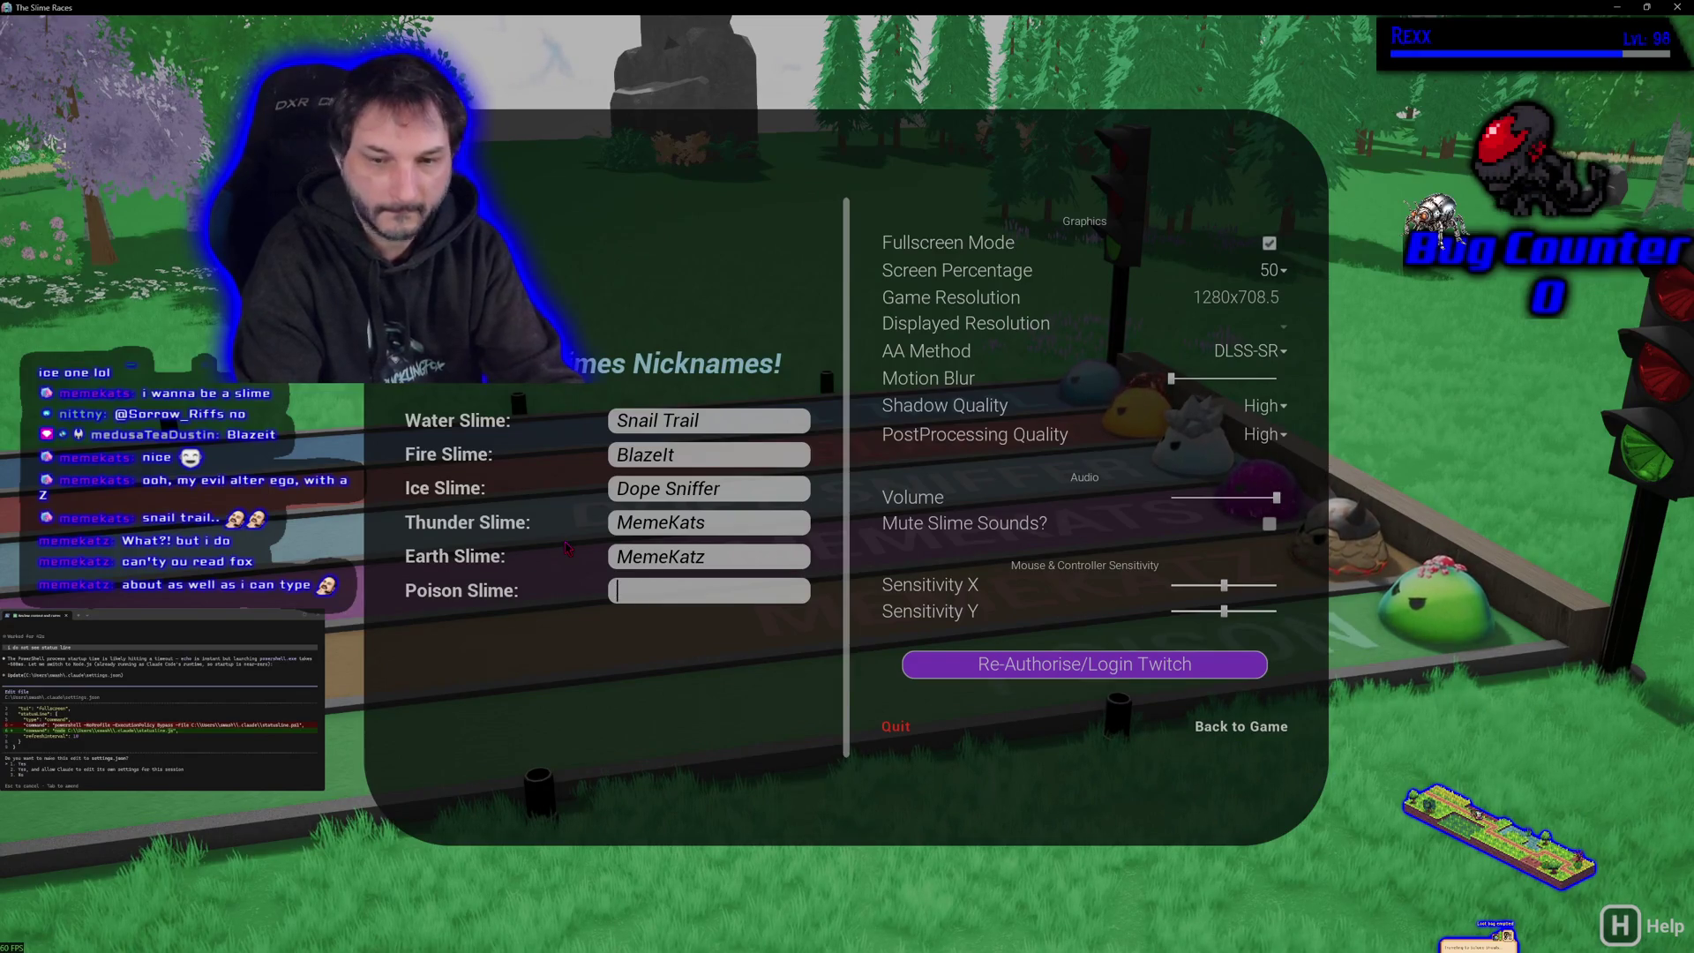
{"action": "type", "text": "You-Ex"}
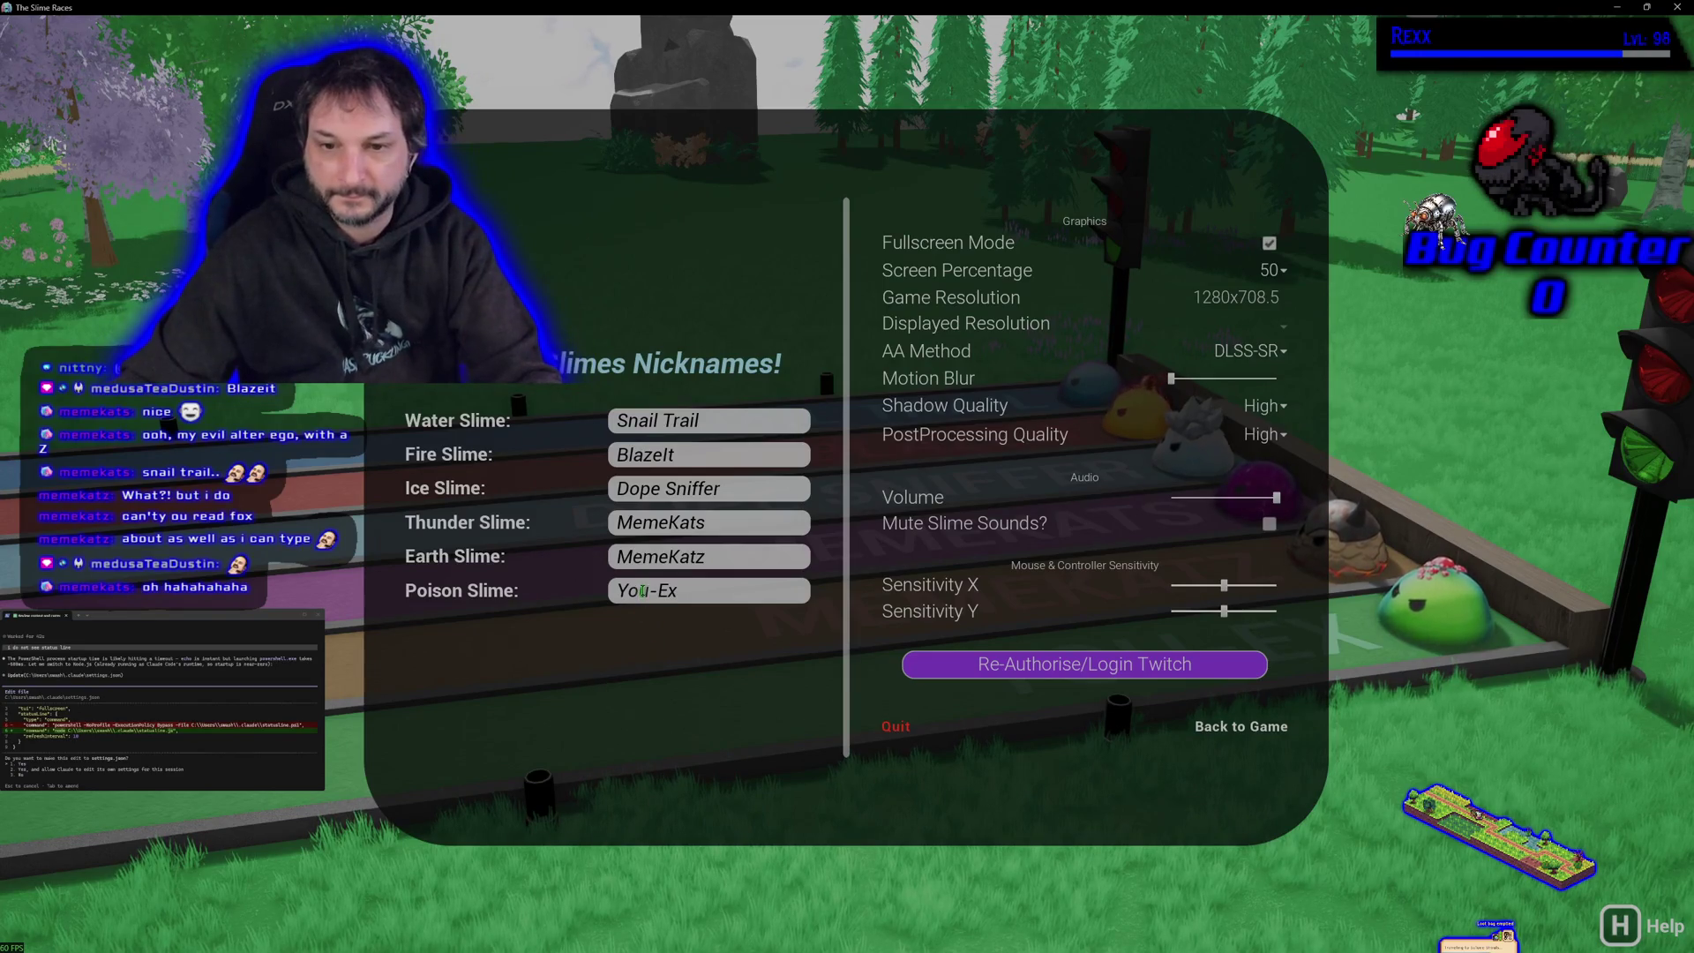
{"action": "type", "text": "r"}
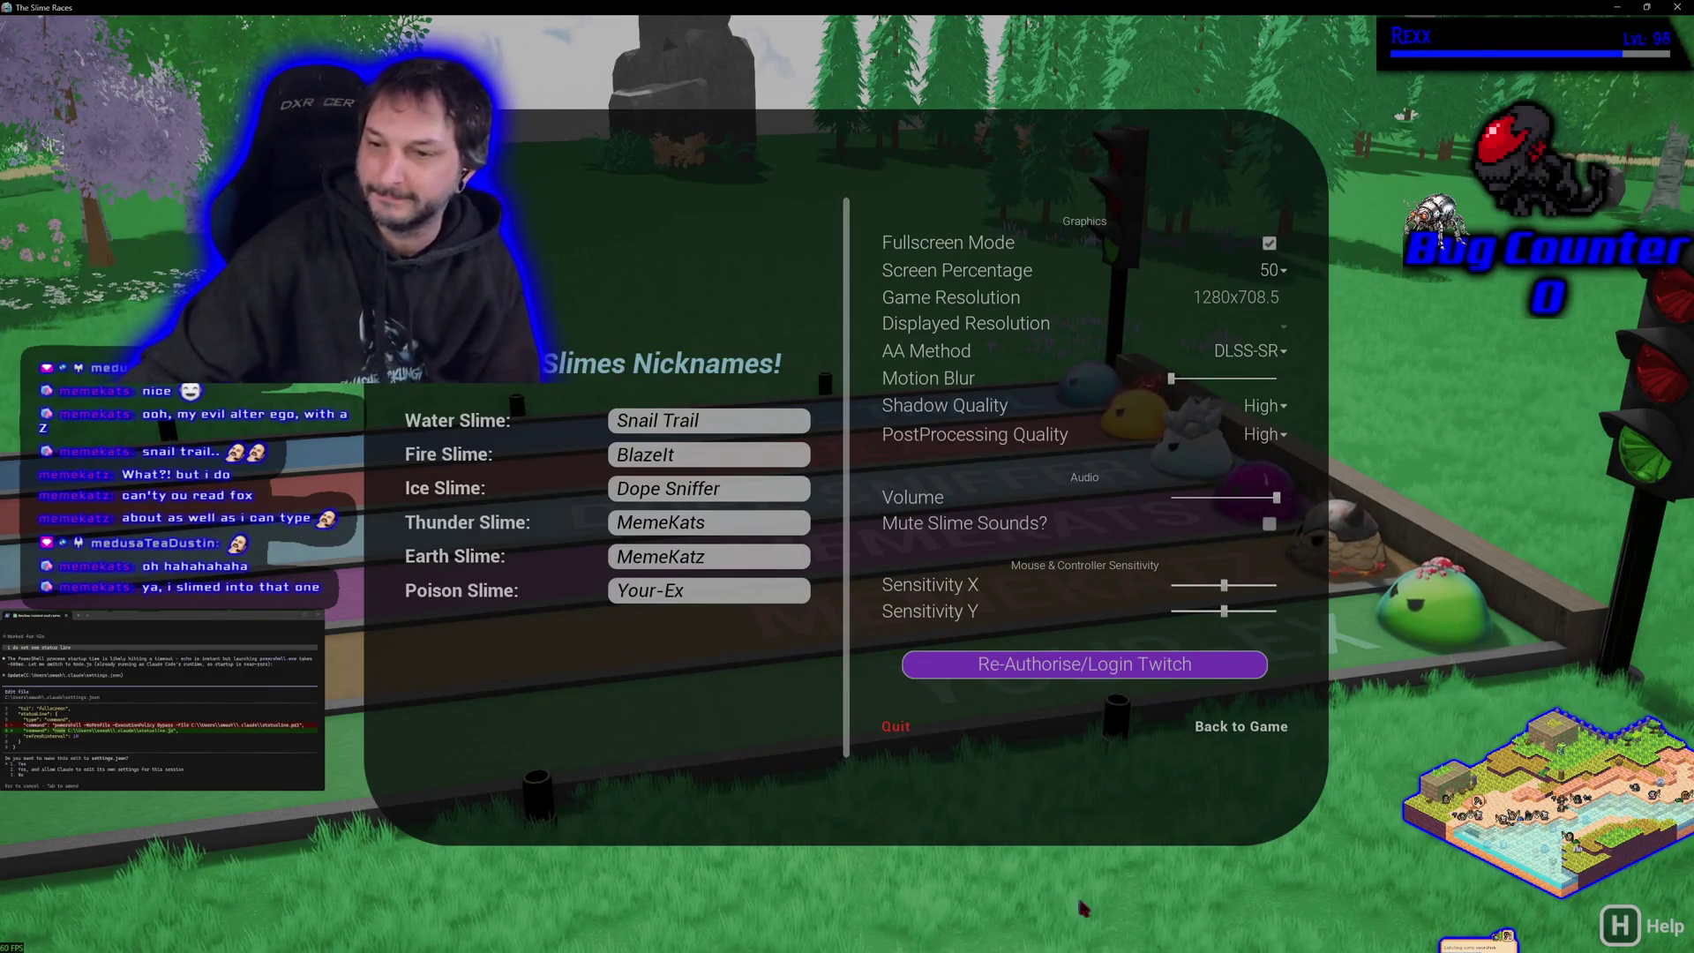
{"action": "left_click", "coordinate": [1244, 729]}
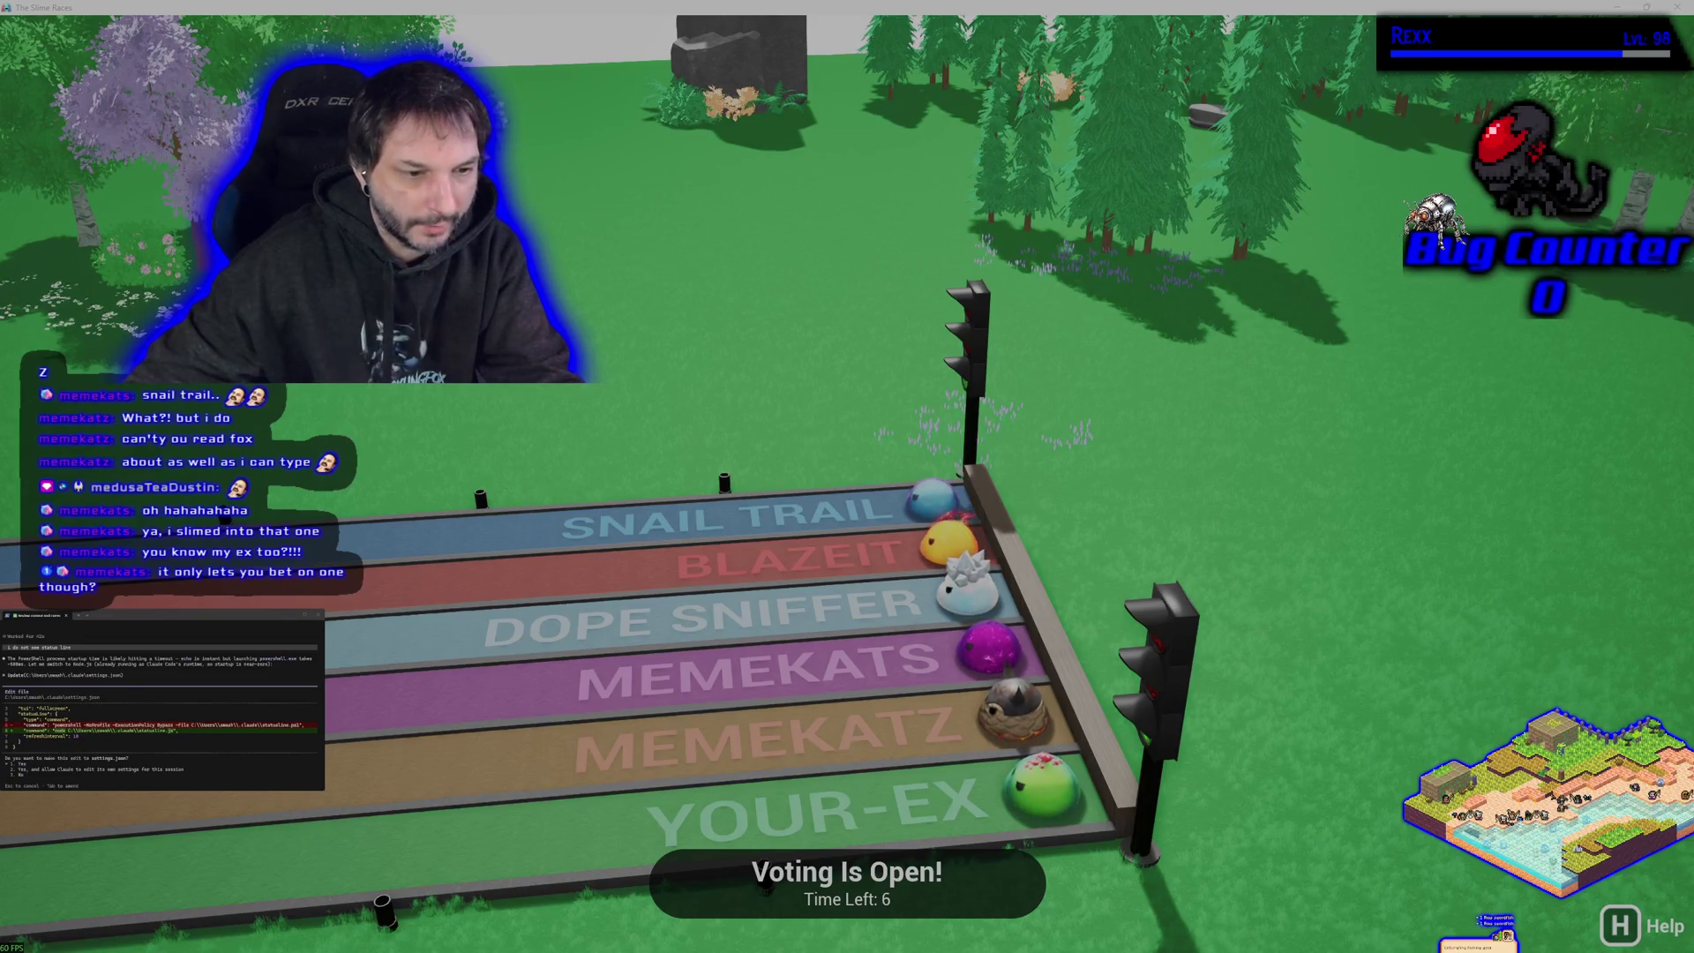
- Refocus the game window while race voting is open with the six renamed slimes
{"action": "left_click", "coordinate": [1102, 432]}
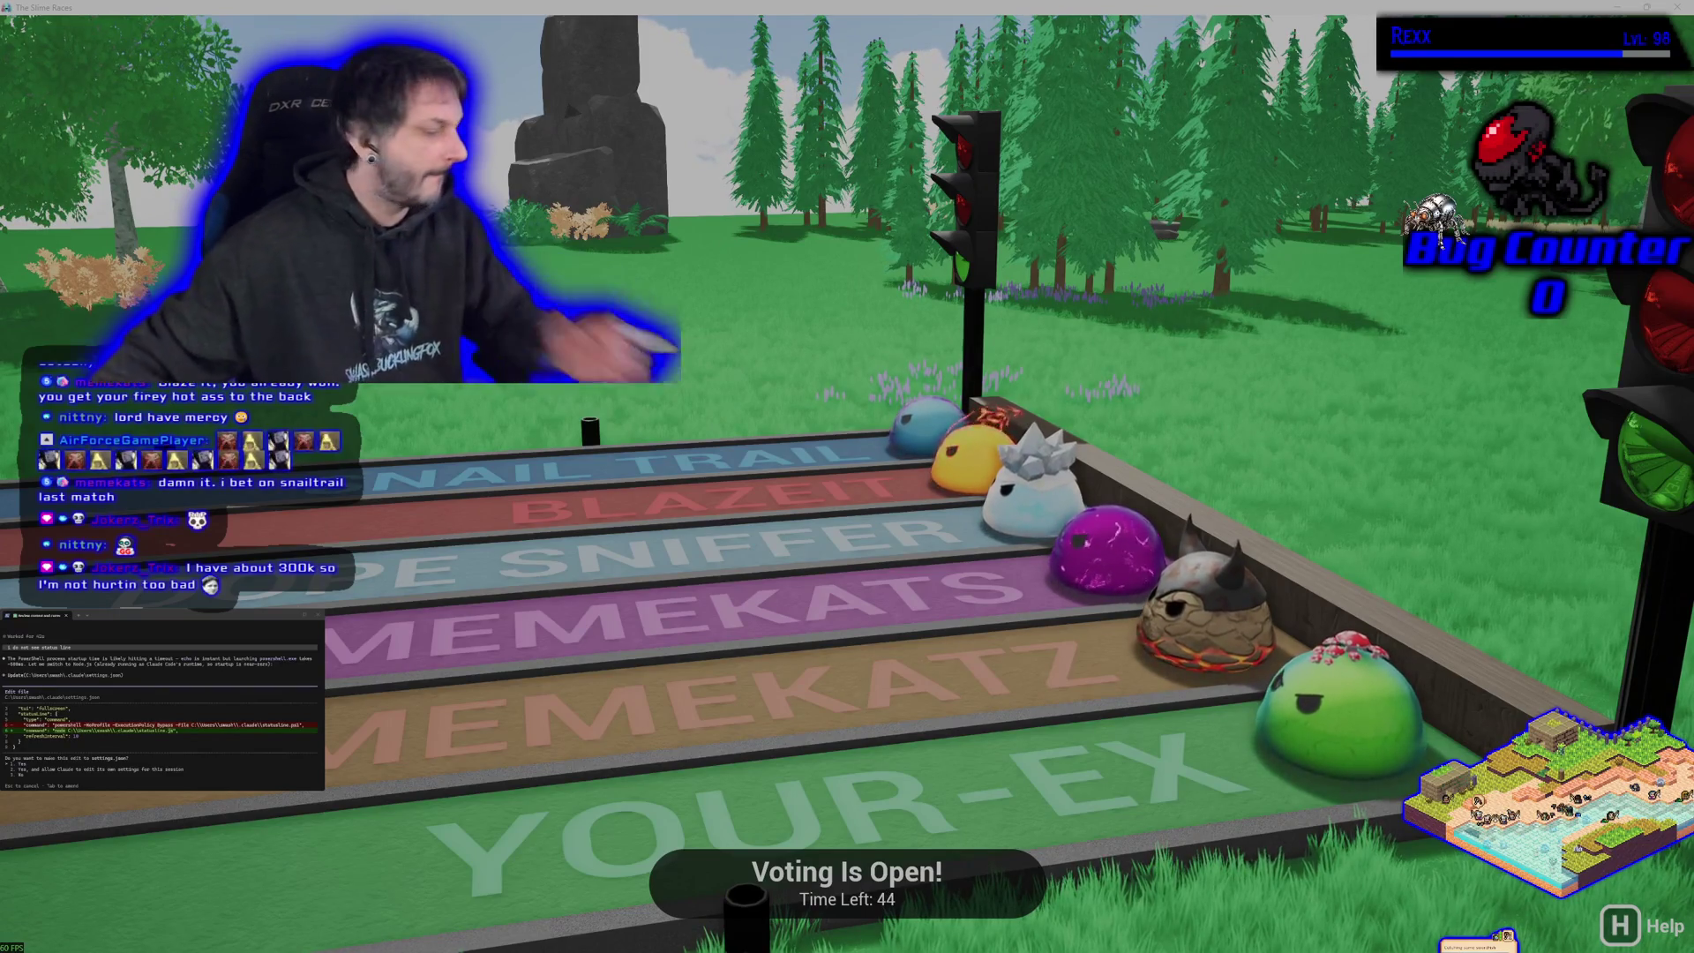
{"action": "left_click", "coordinate": [746, 578]}
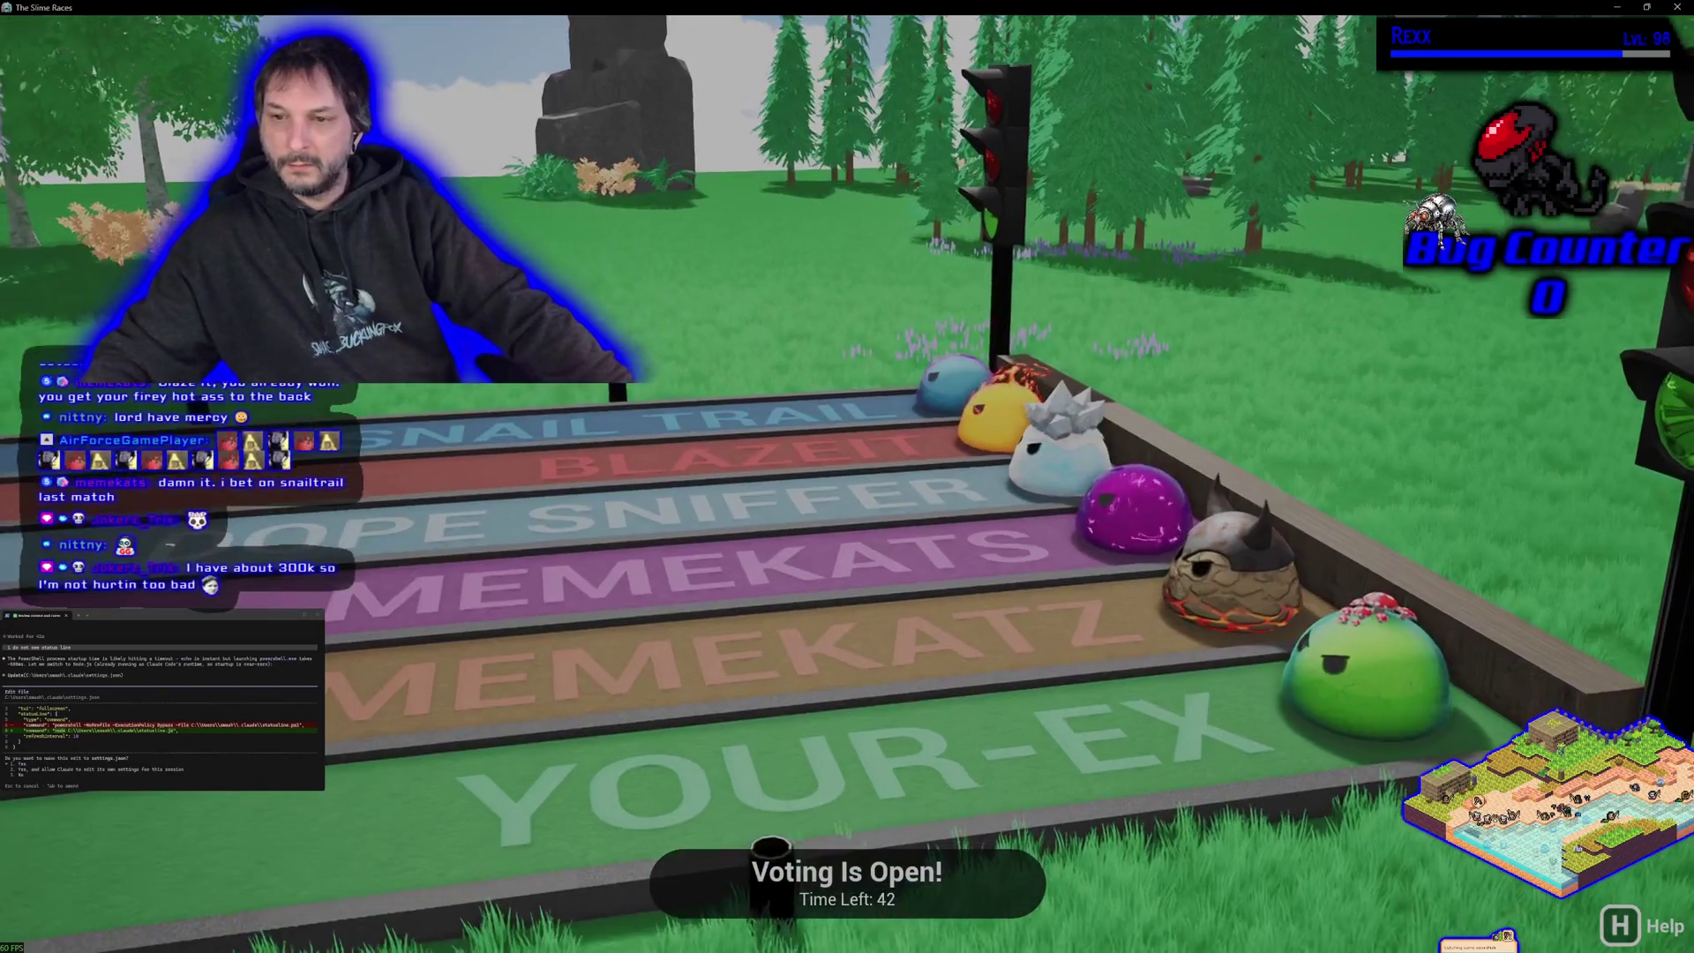
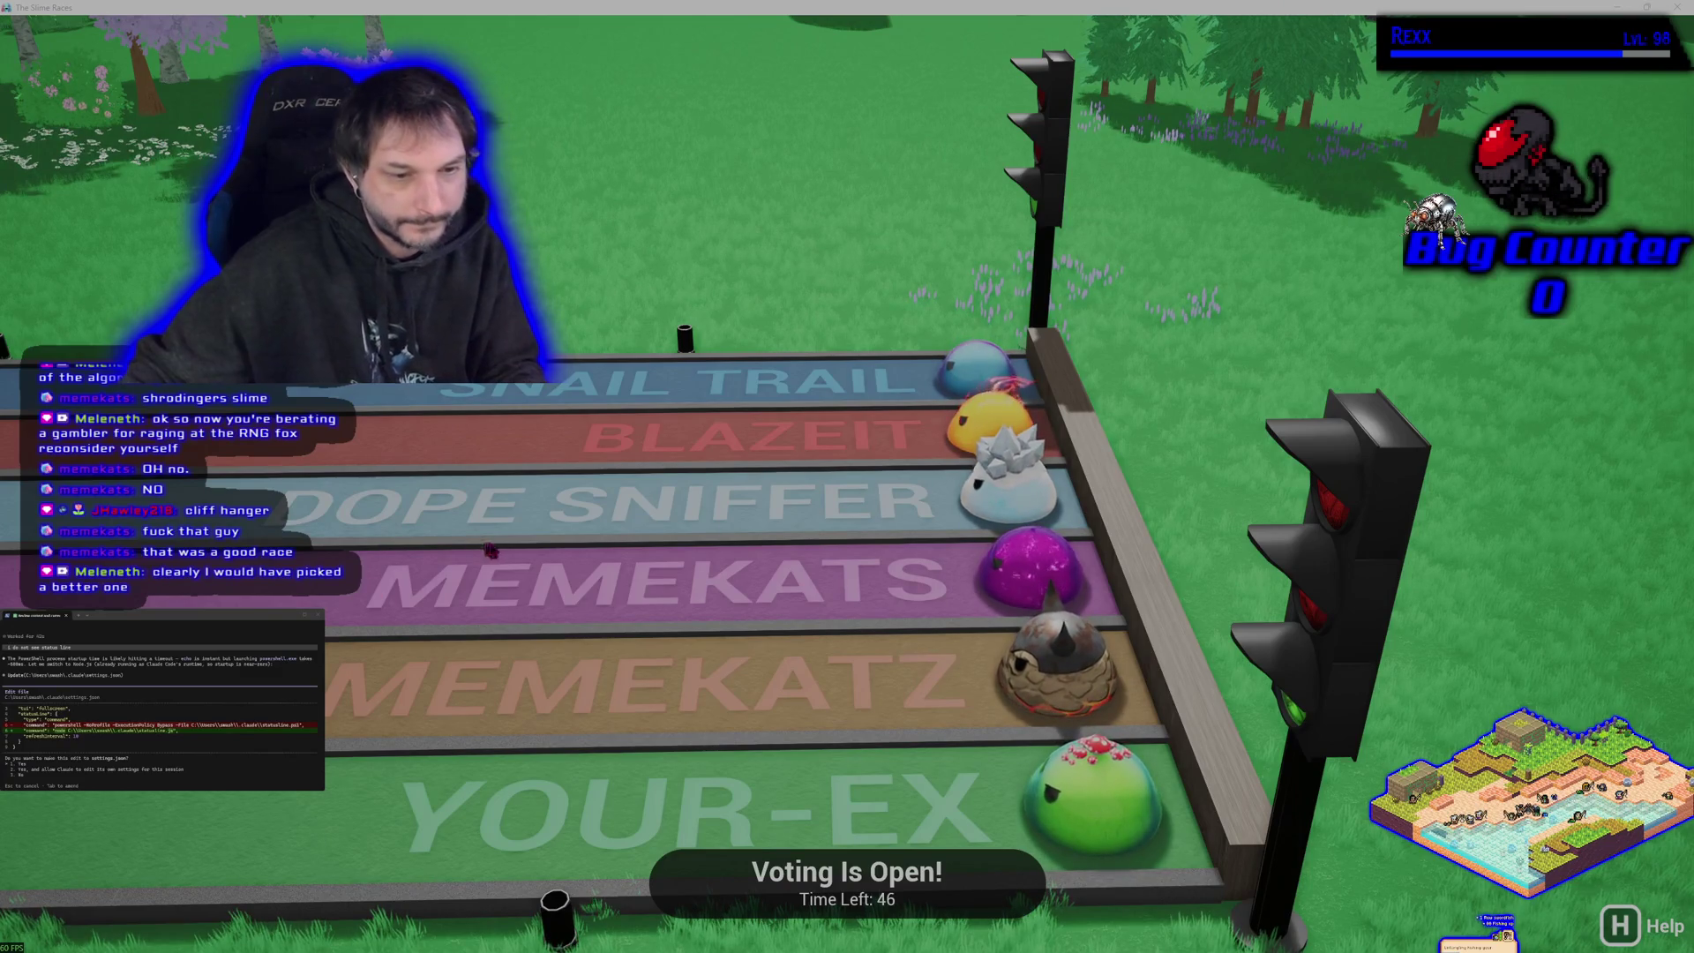
- Quit The Slime Races from its pause menu and close the Steam library window
{"action": "left_click", "coordinate": [845, 584]}
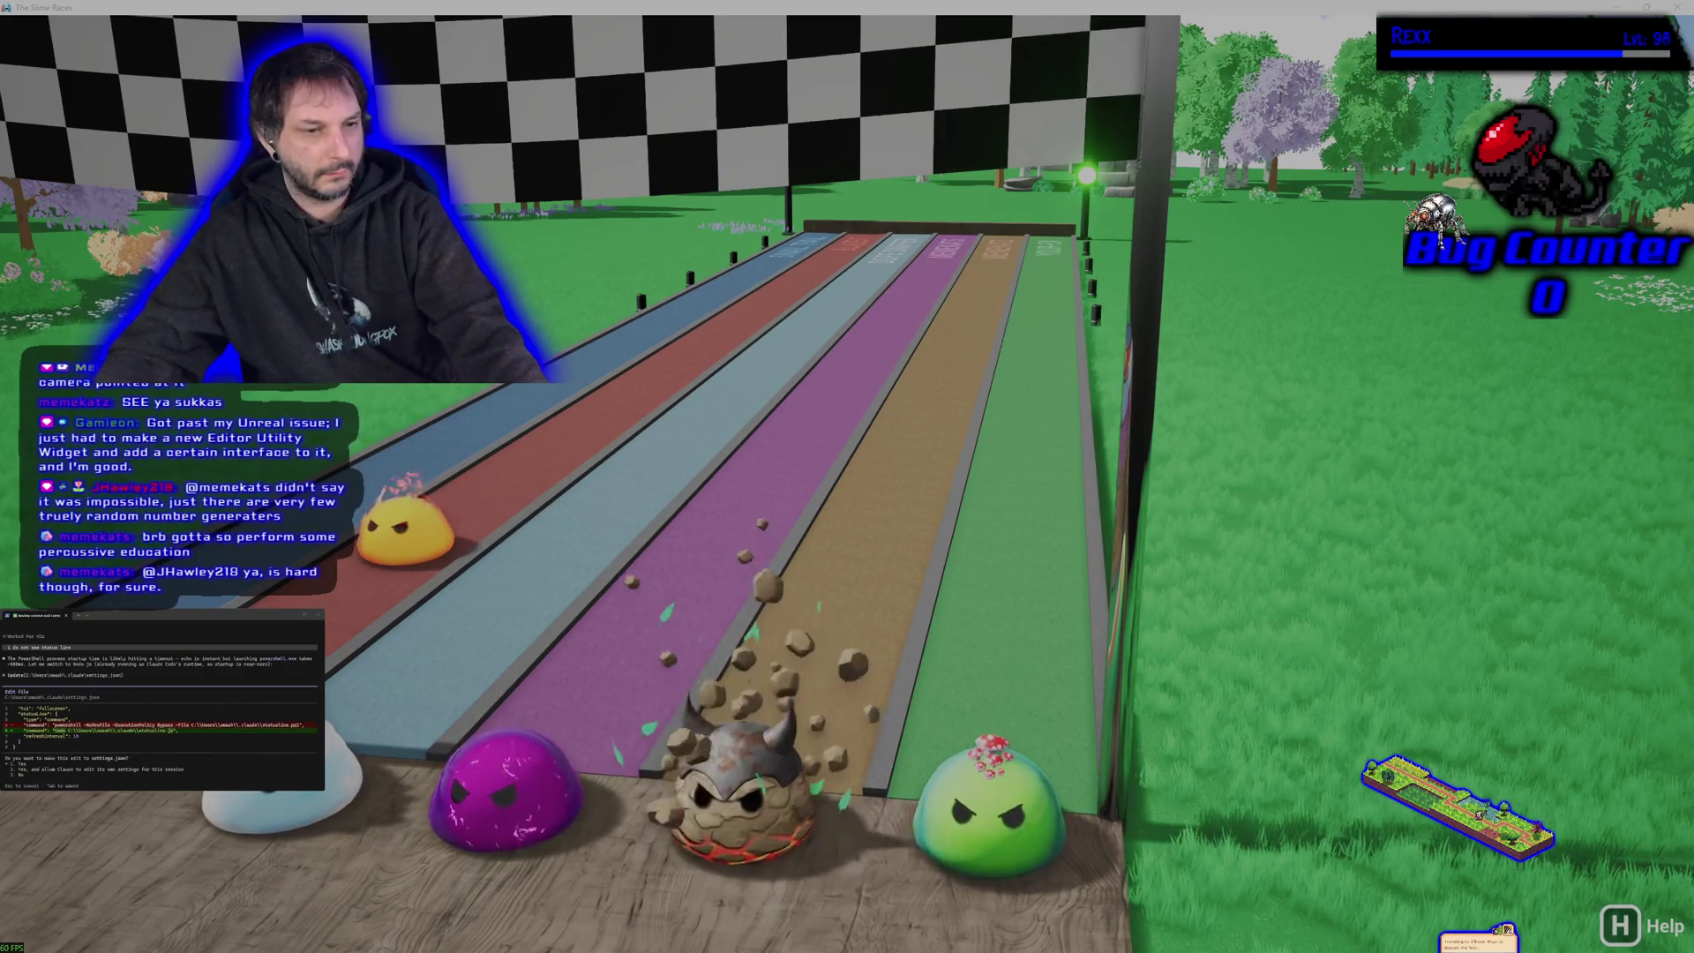
{"action": "left_click", "coordinate": [399, 635]}
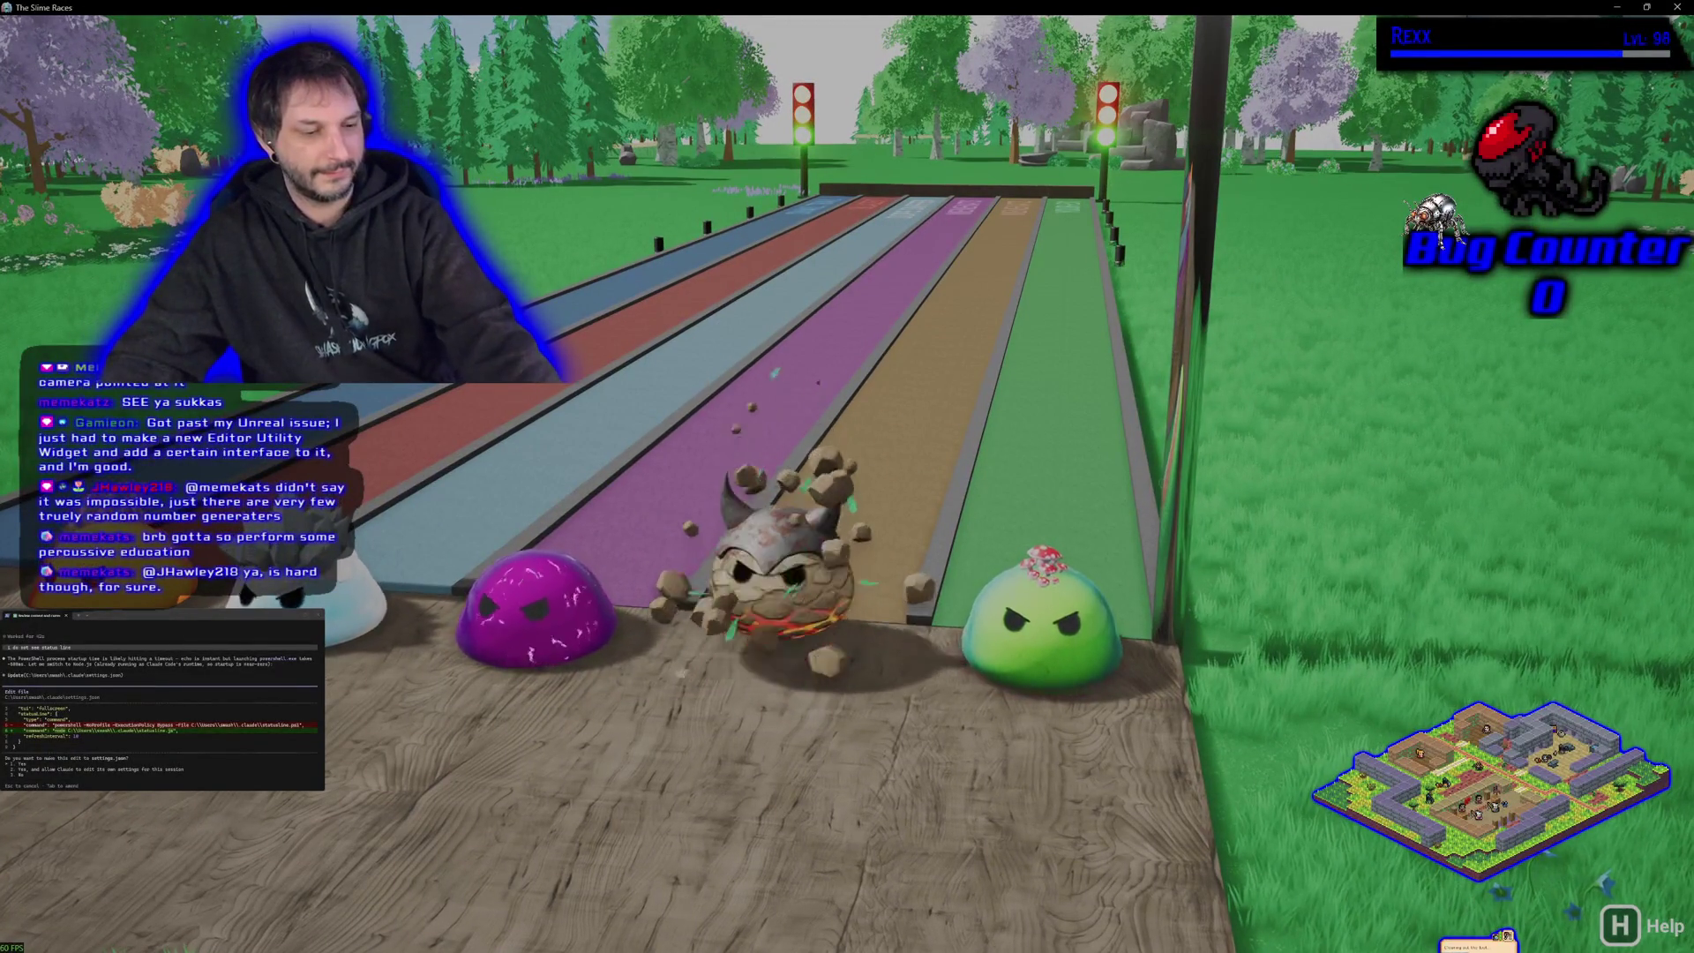
{"action": "key", "text": "Escape"}
{"action": "left_click", "coordinate": [896, 726]}
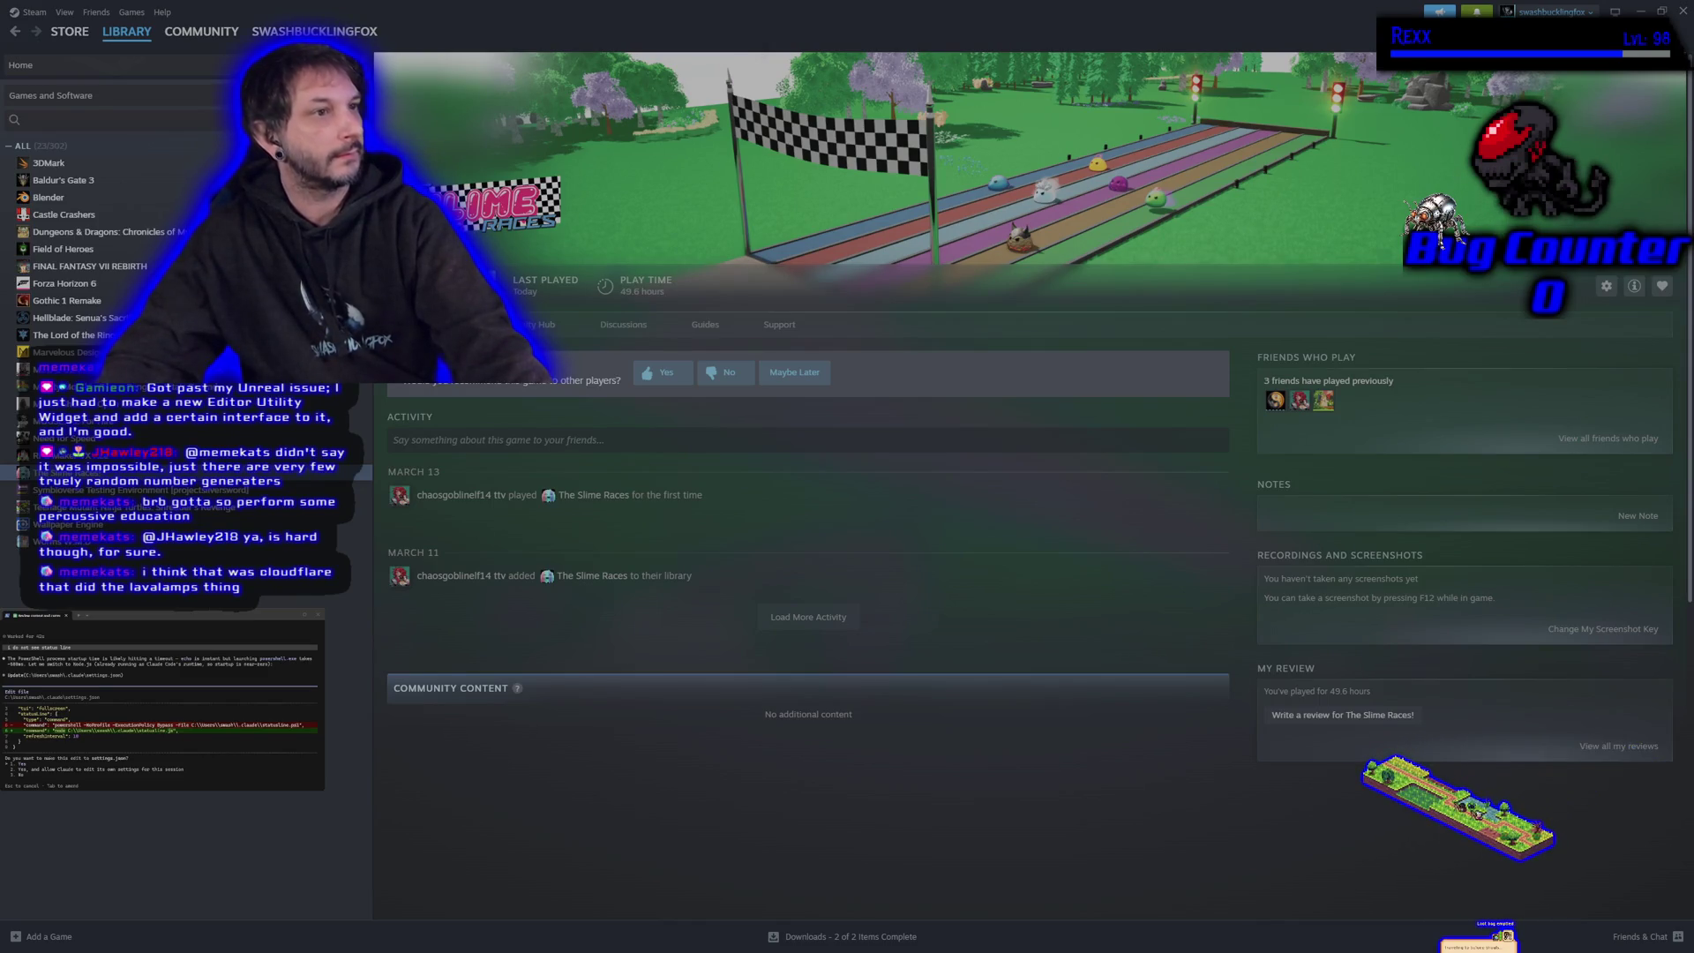
{"action": "left_click", "coordinate": [1685, 7]}
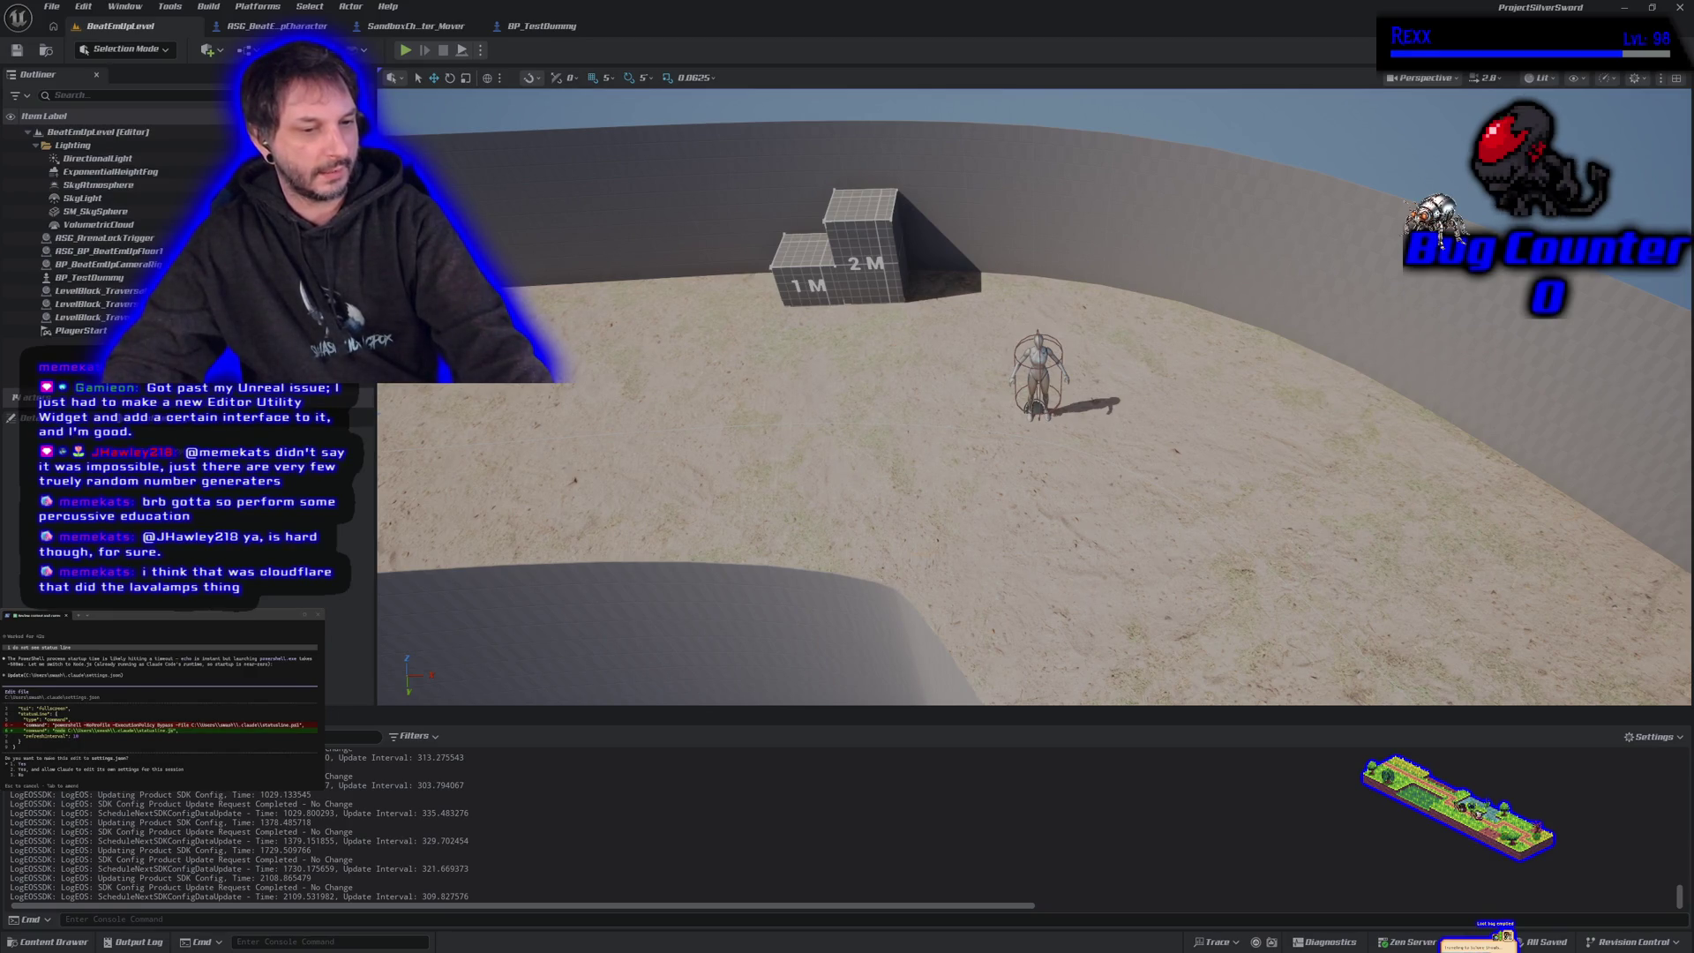
- Approve the settings.json update, statusline.js creation and shell command in Claude Code
{"action": "left_click_drag", "start_coordinate": [943, 436], "coordinate": [794, 379]}
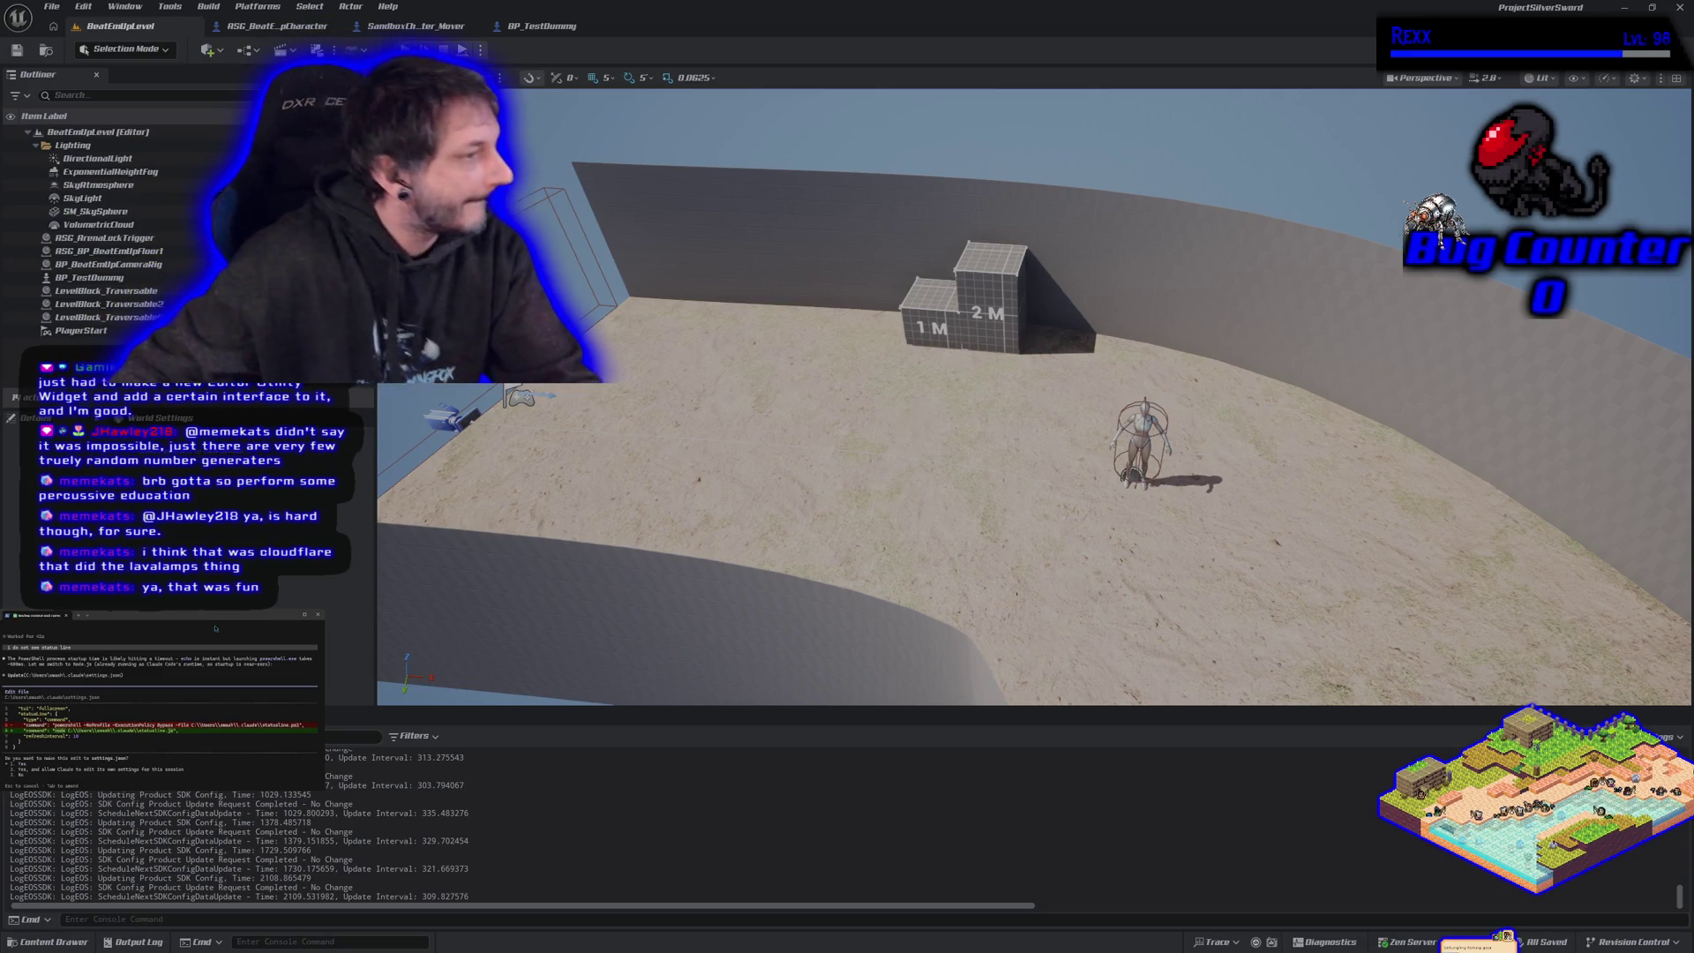
{"action": "key", "text": "Return"}
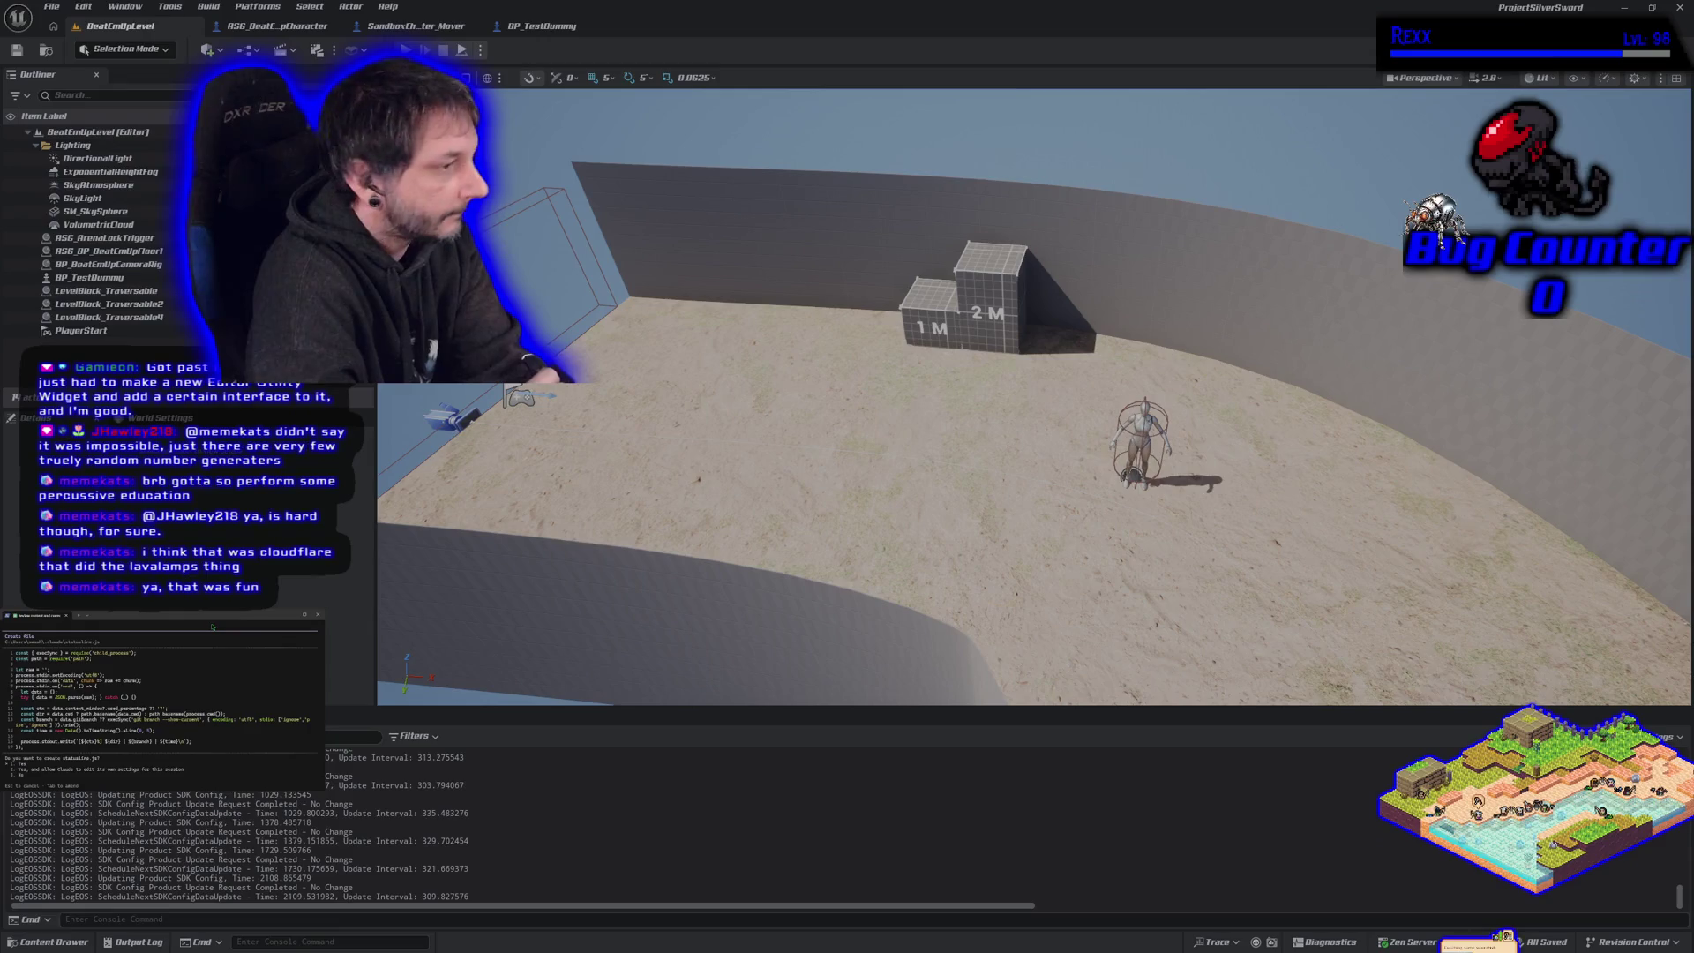
{"action": "key", "text": "Return"}
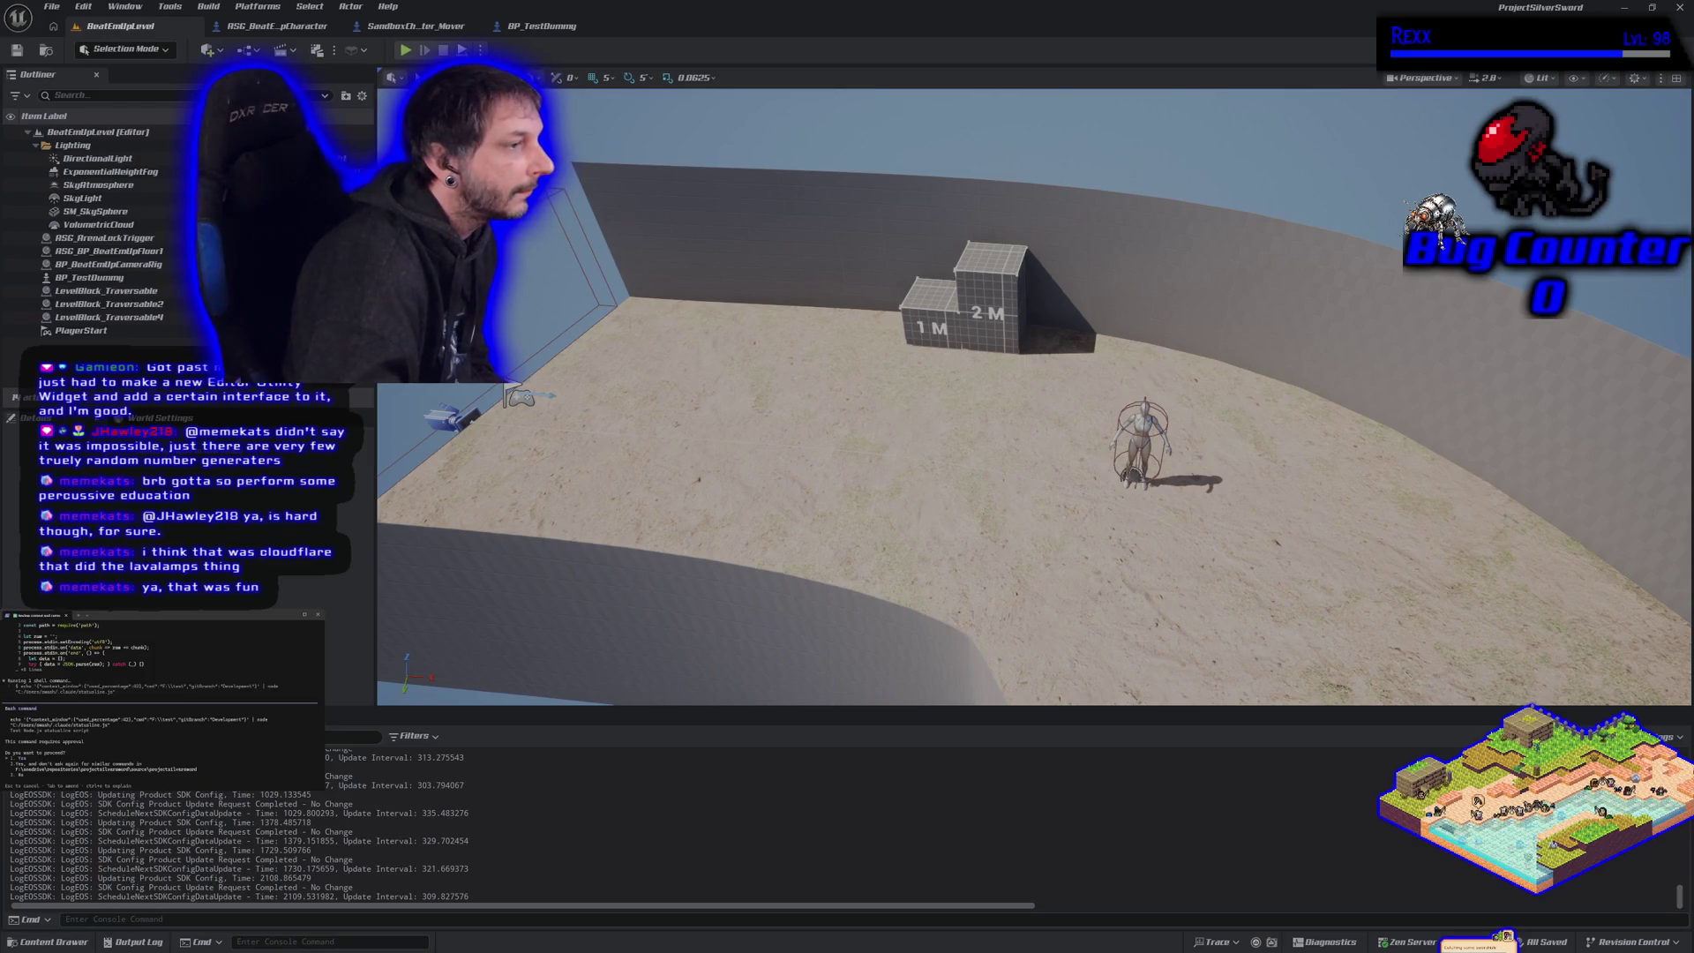
{"action": "key", "text": "Return"}
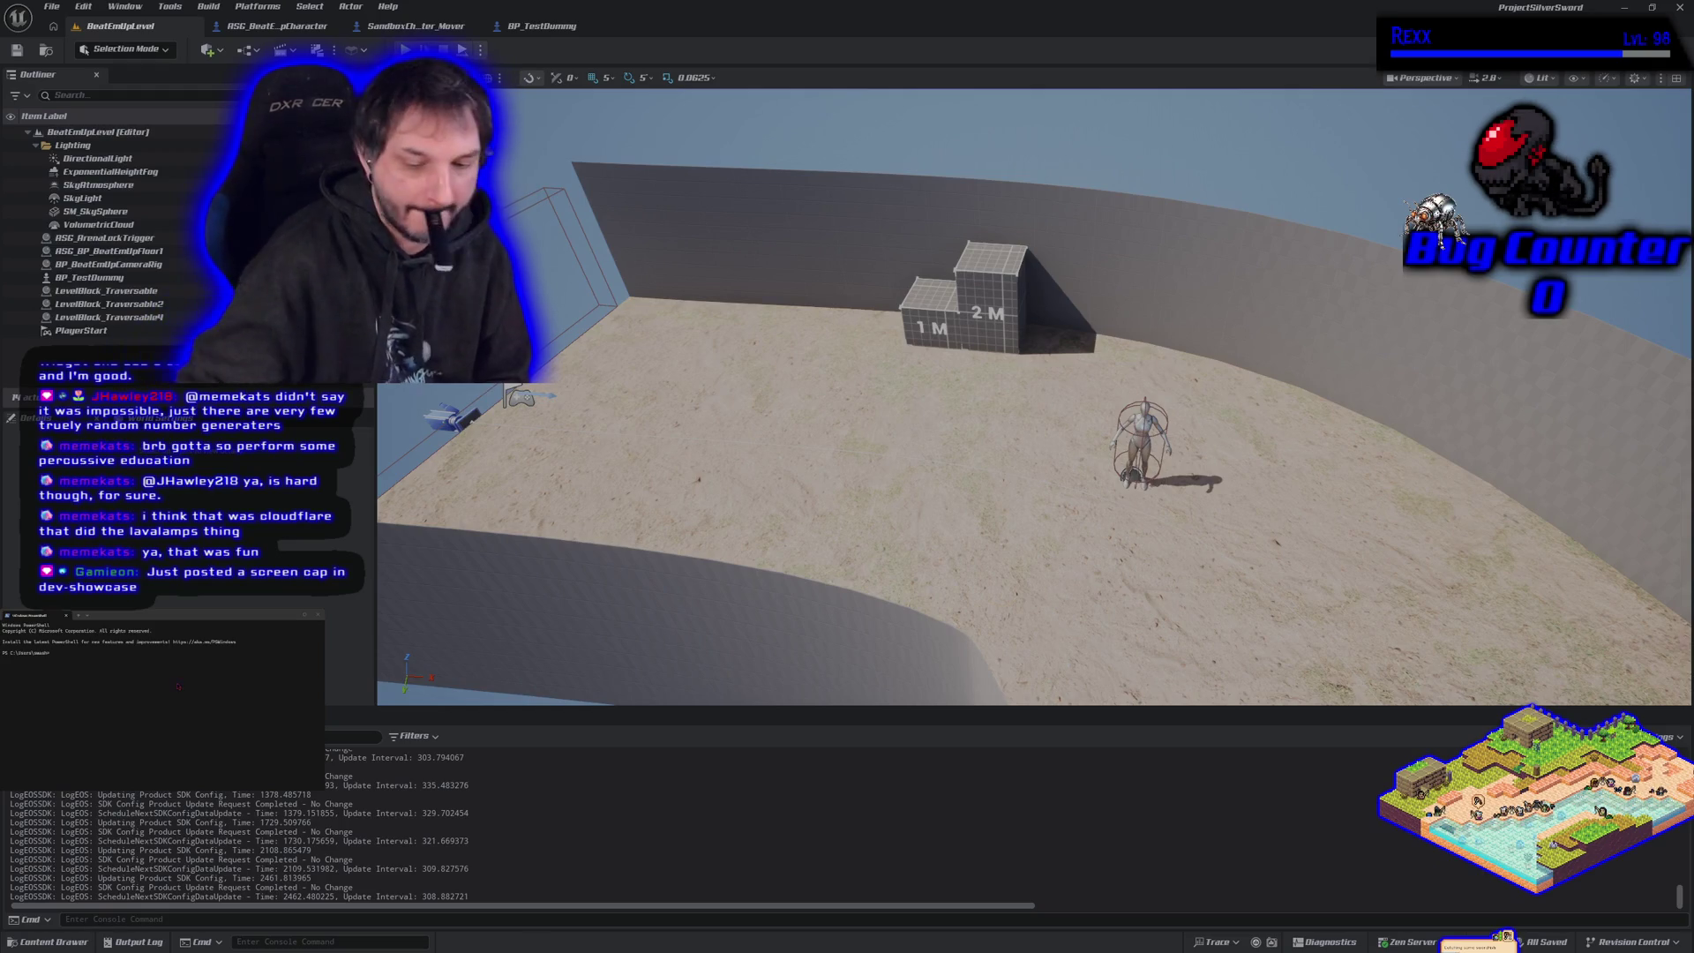
- Relaunch Claude Code, resume the earlier session, and send 'still nothing'
{"action": "type", "text": "laude"}
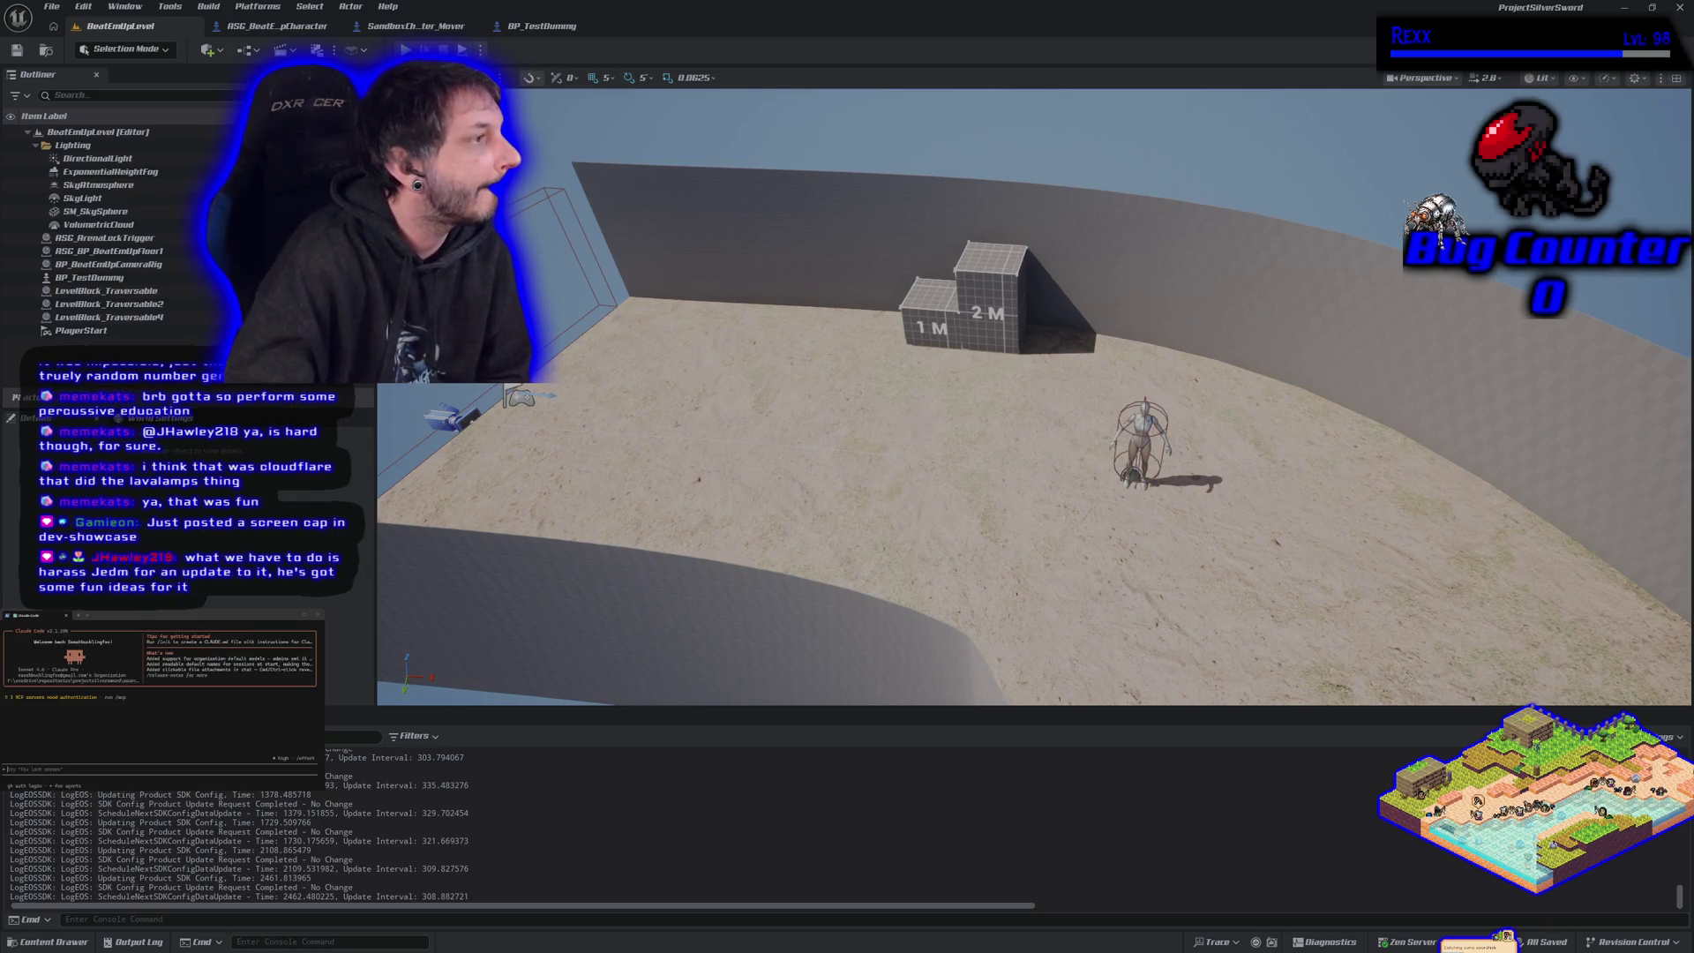
{"action": "key", "text": "Up"}
{"action": "key", "text": "Return"}
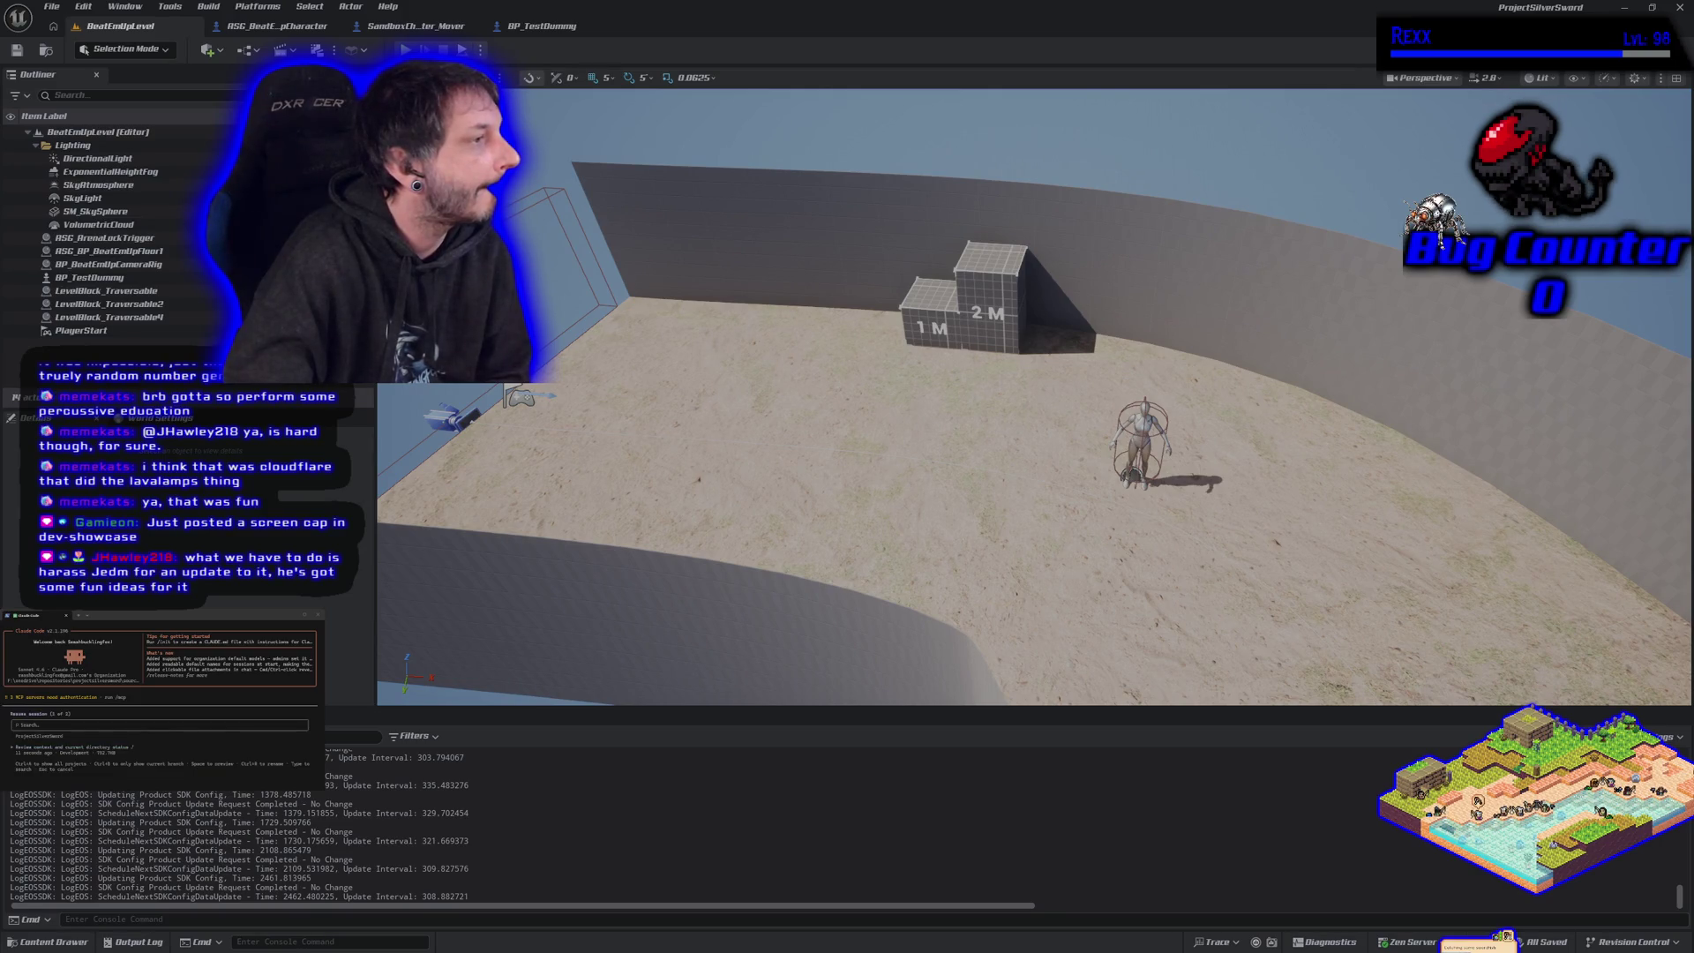
{"action": "key", "text": "Return"}
{"action": "type", "text": "still nothing"}
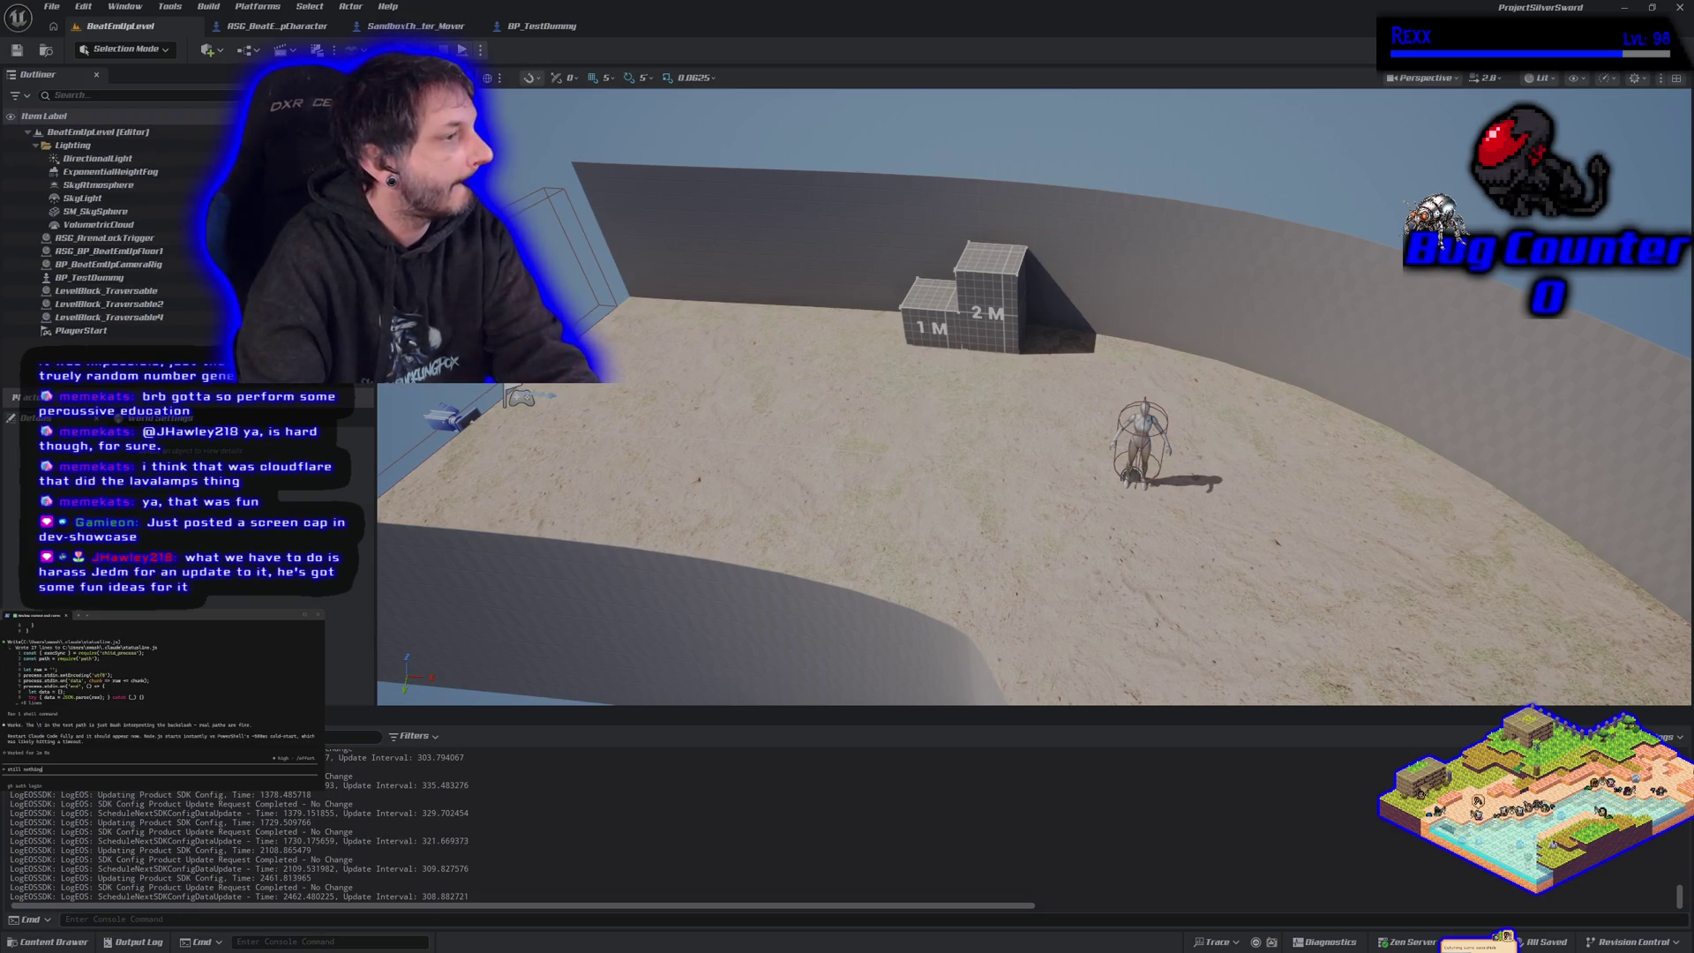
{"action": "key", "text": "Return"}
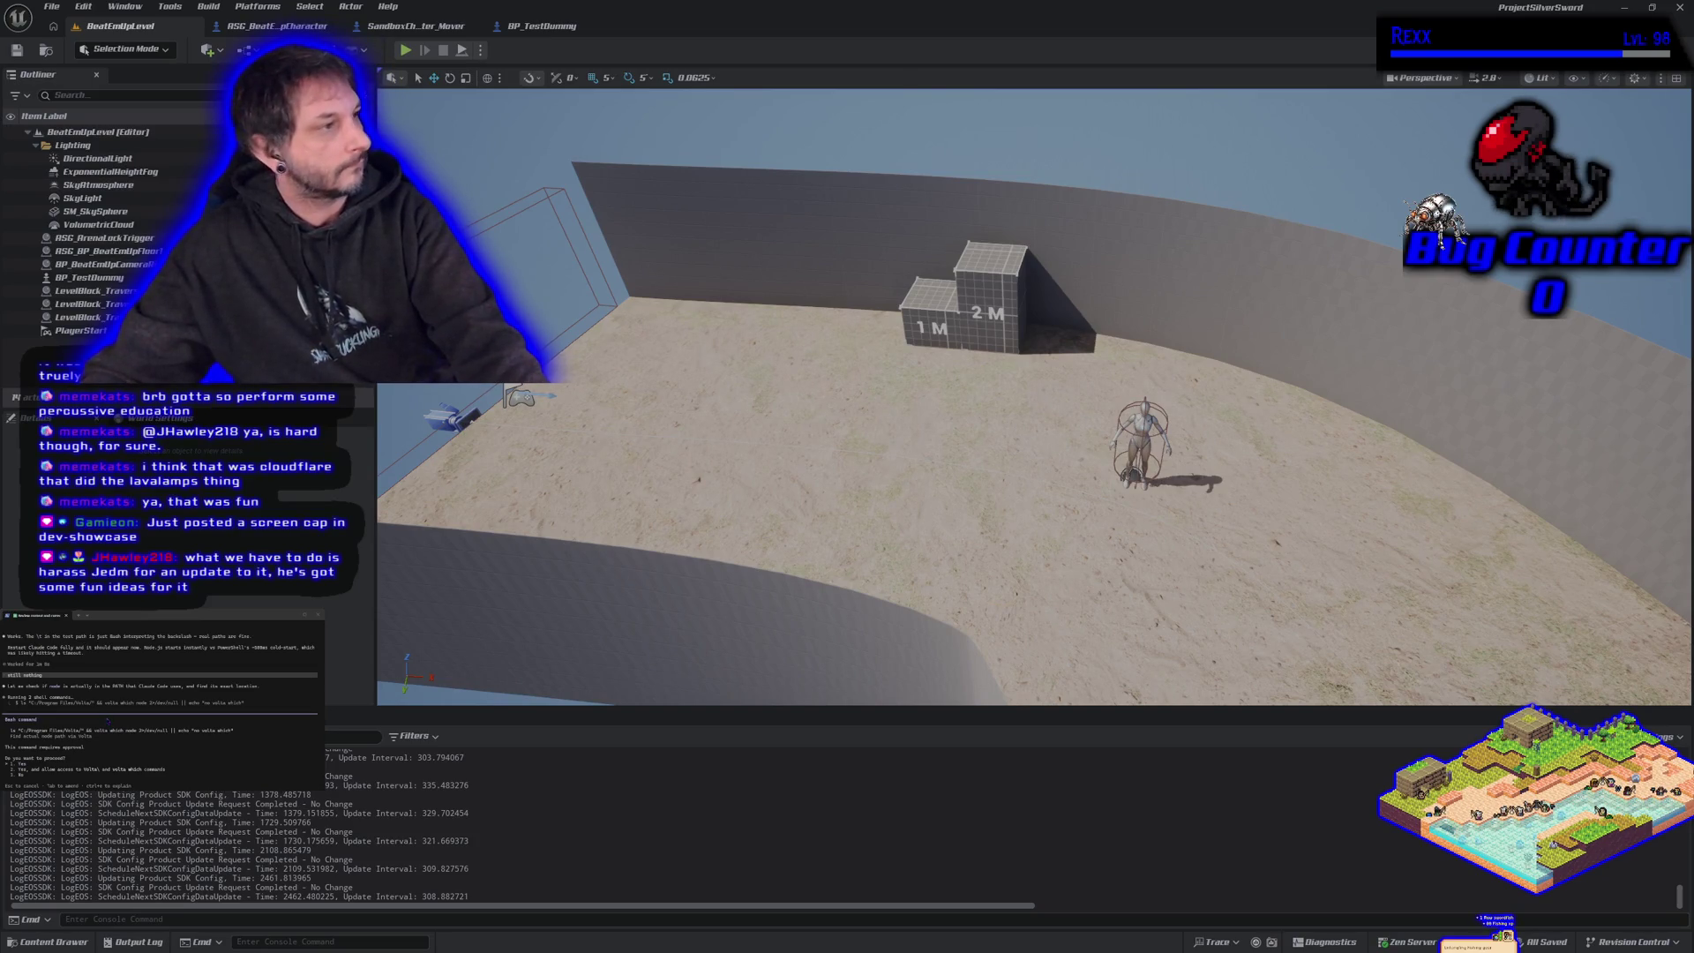
- Approve the pending shell commands and allow settings.json edits for this session
{"action": "key", "text": "Return"}
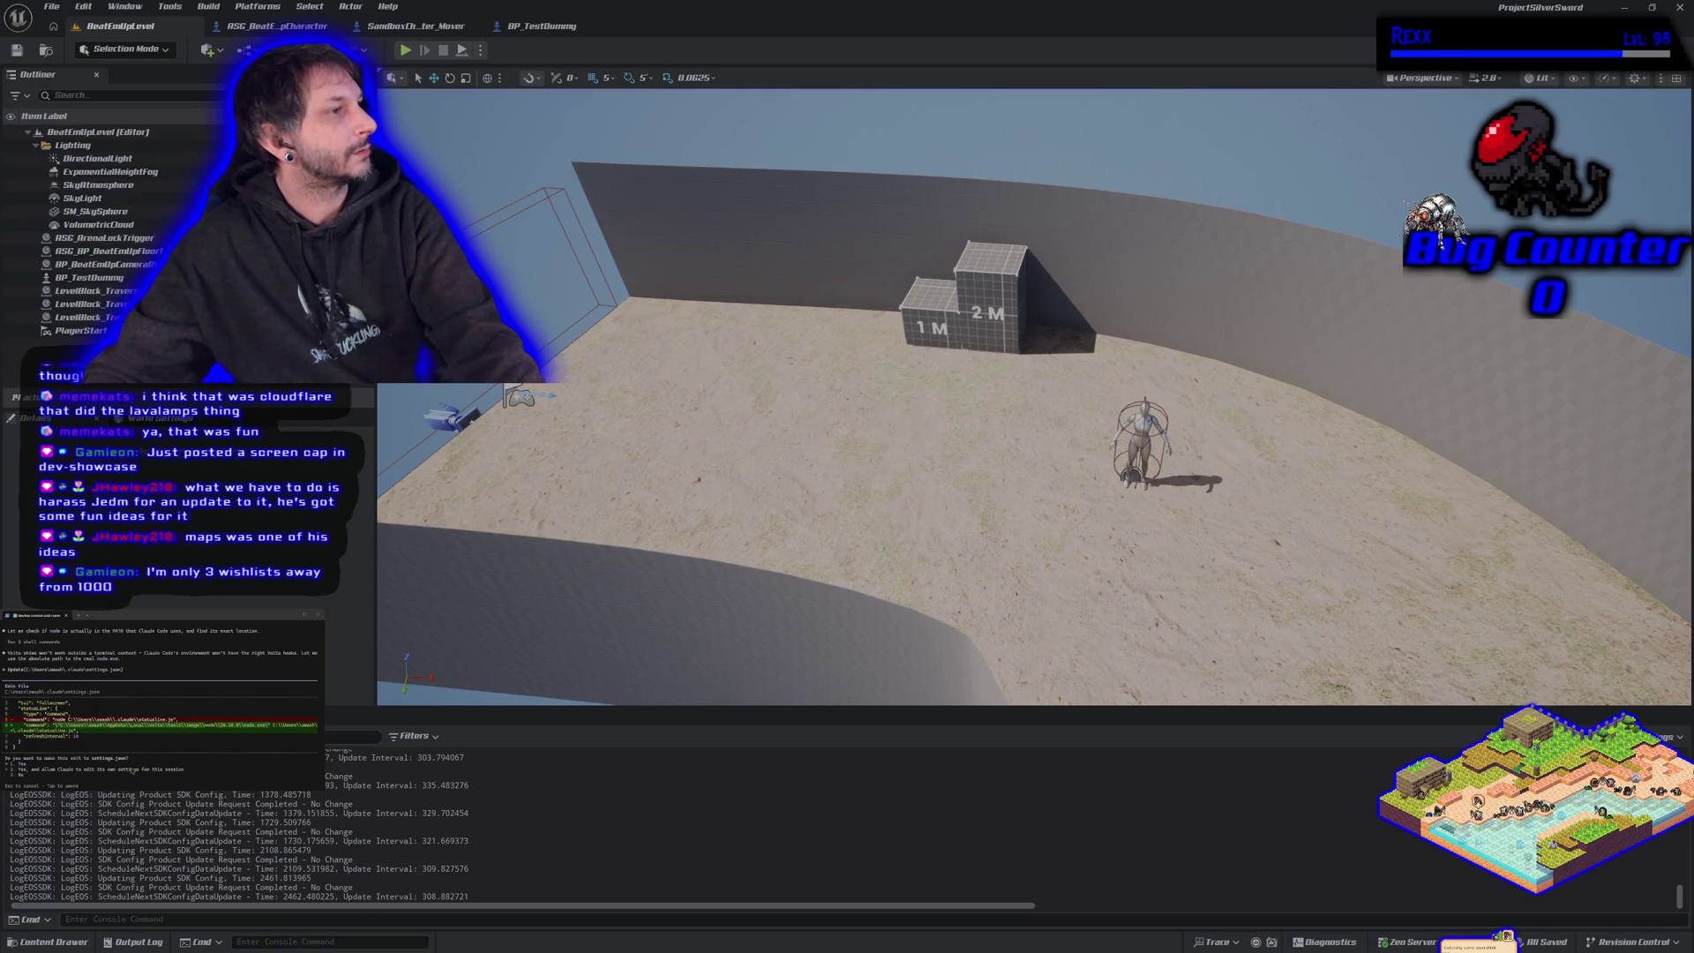
{"action": "key", "text": "Down"}
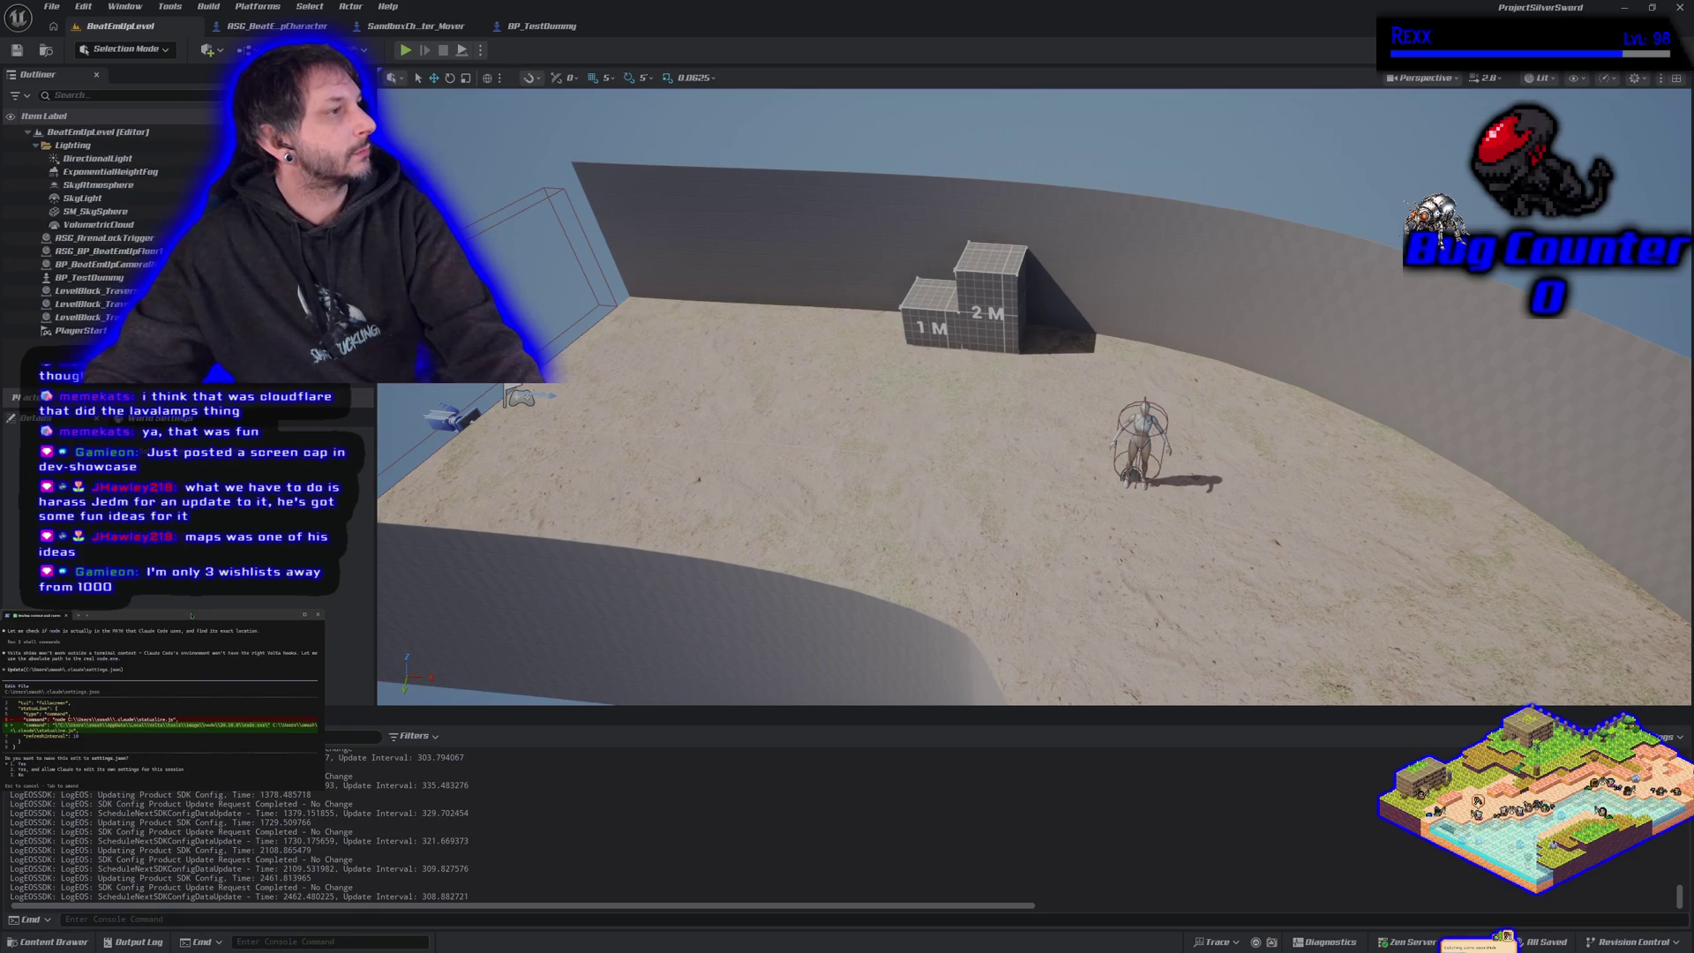
{"action": "key", "text": "Return"}
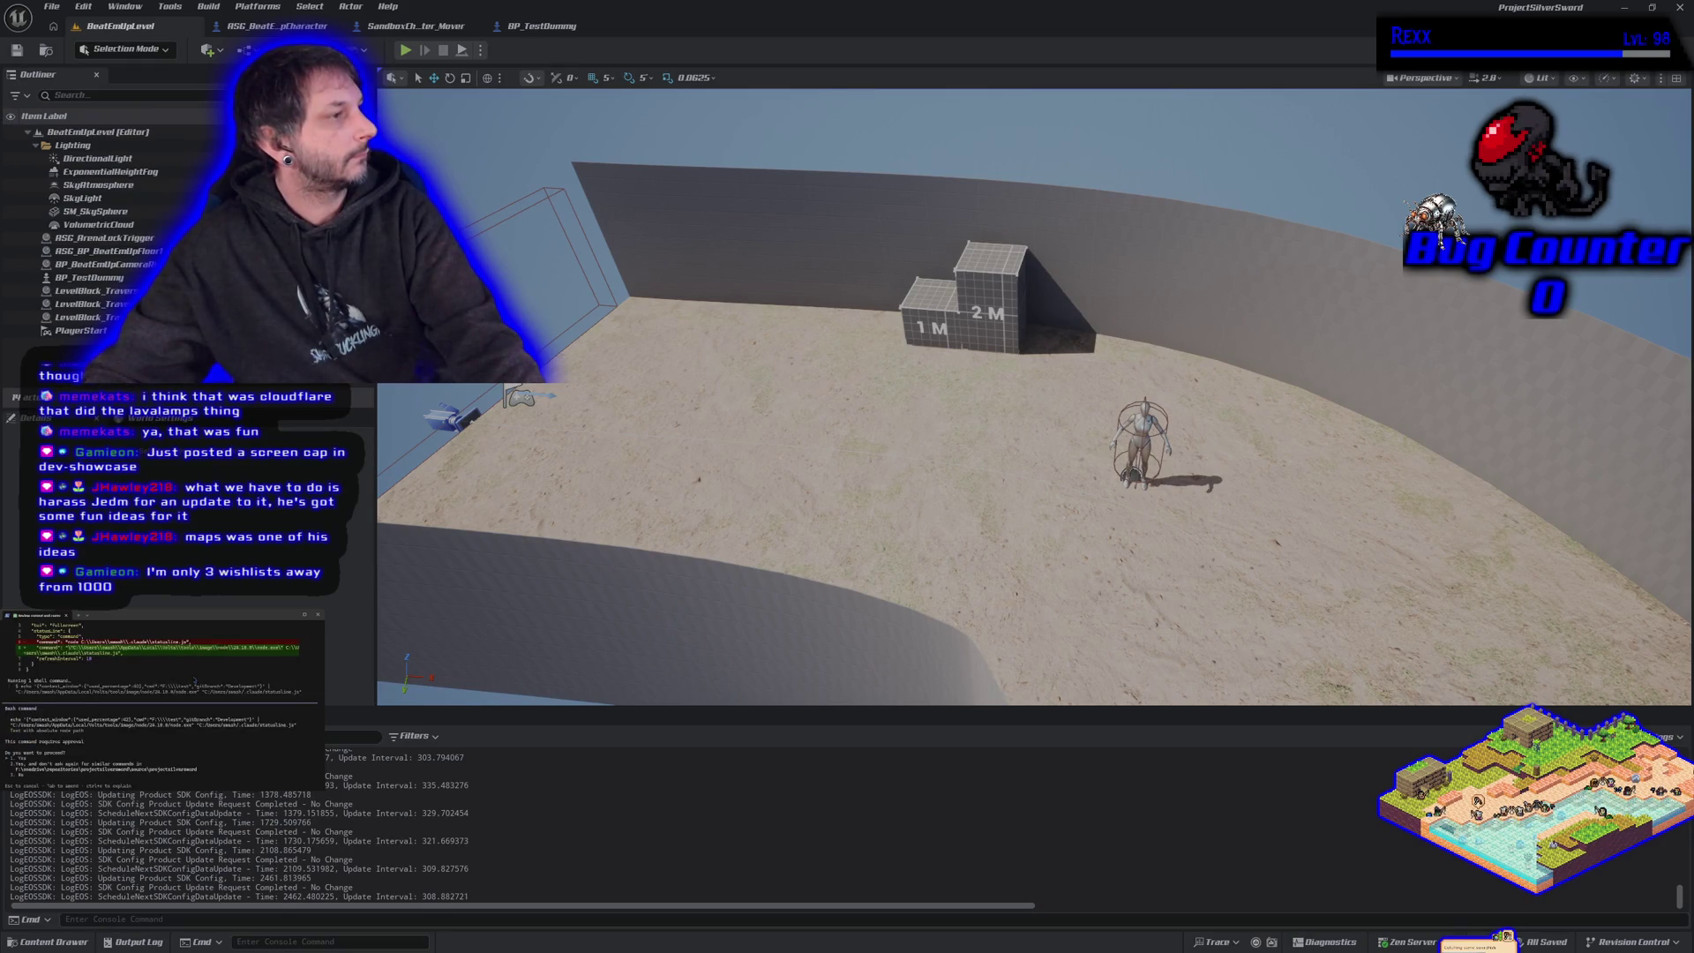
{"action": "key", "text": "Return"}
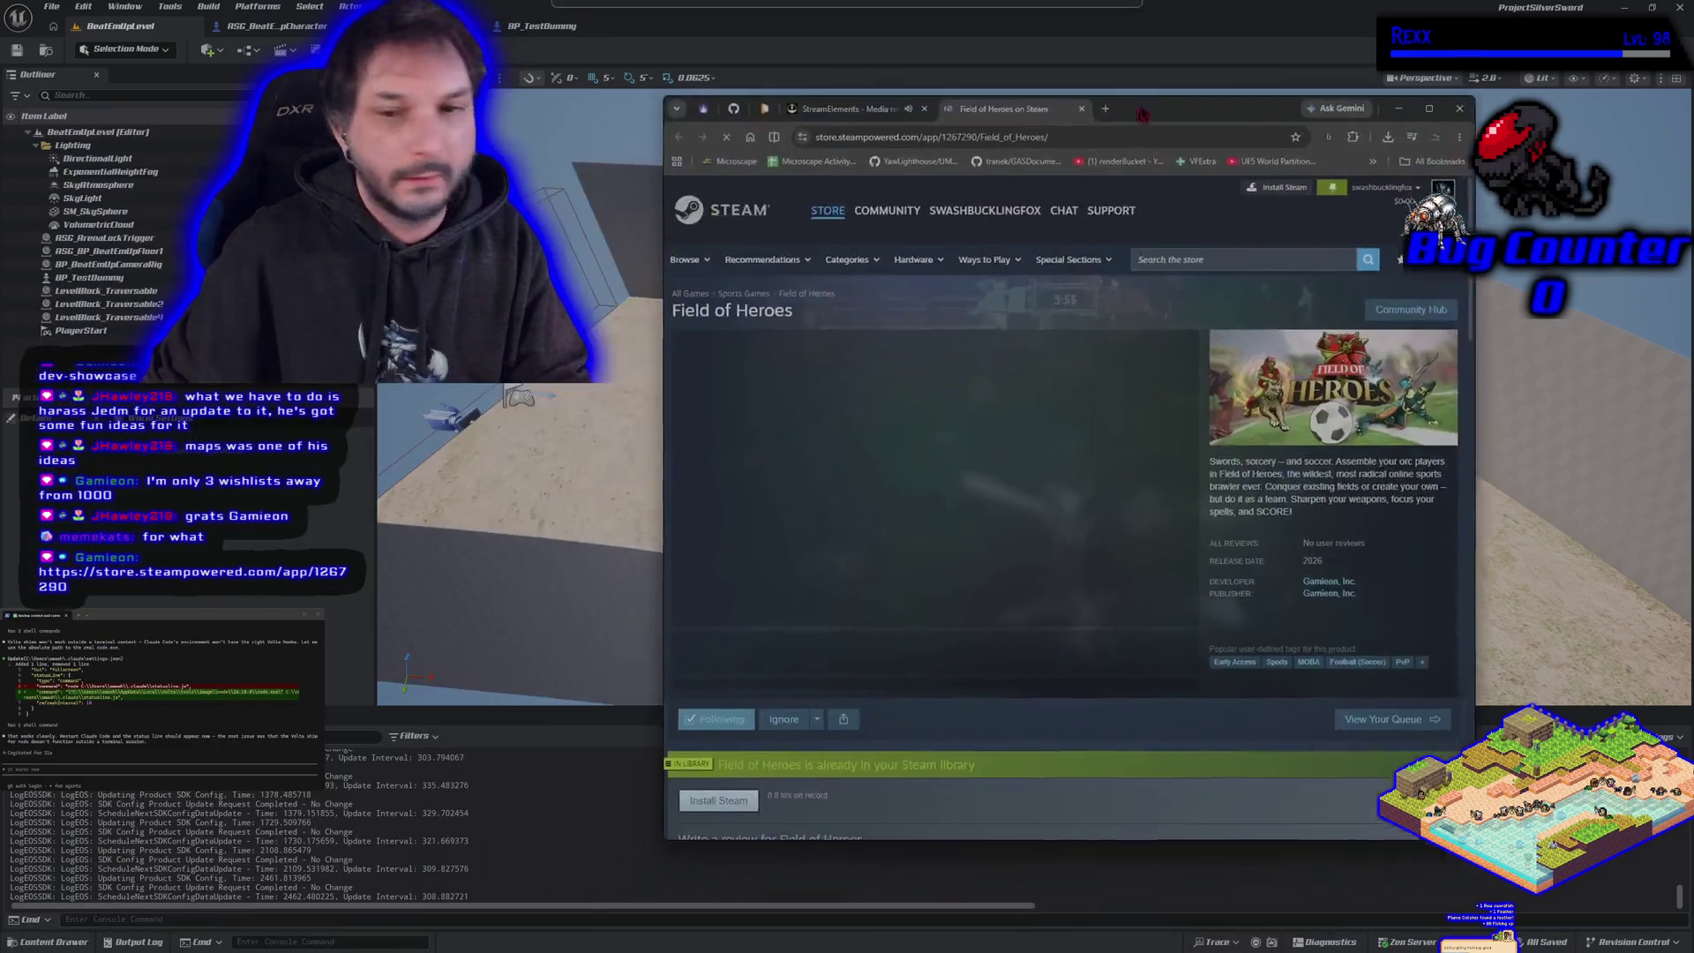
- Shift Chrome left and flip forward through the screenshots to the victory lineup shot
{"action": "left_click_drag", "start_coordinate": [1136, 120], "coordinate": [969, 121]}
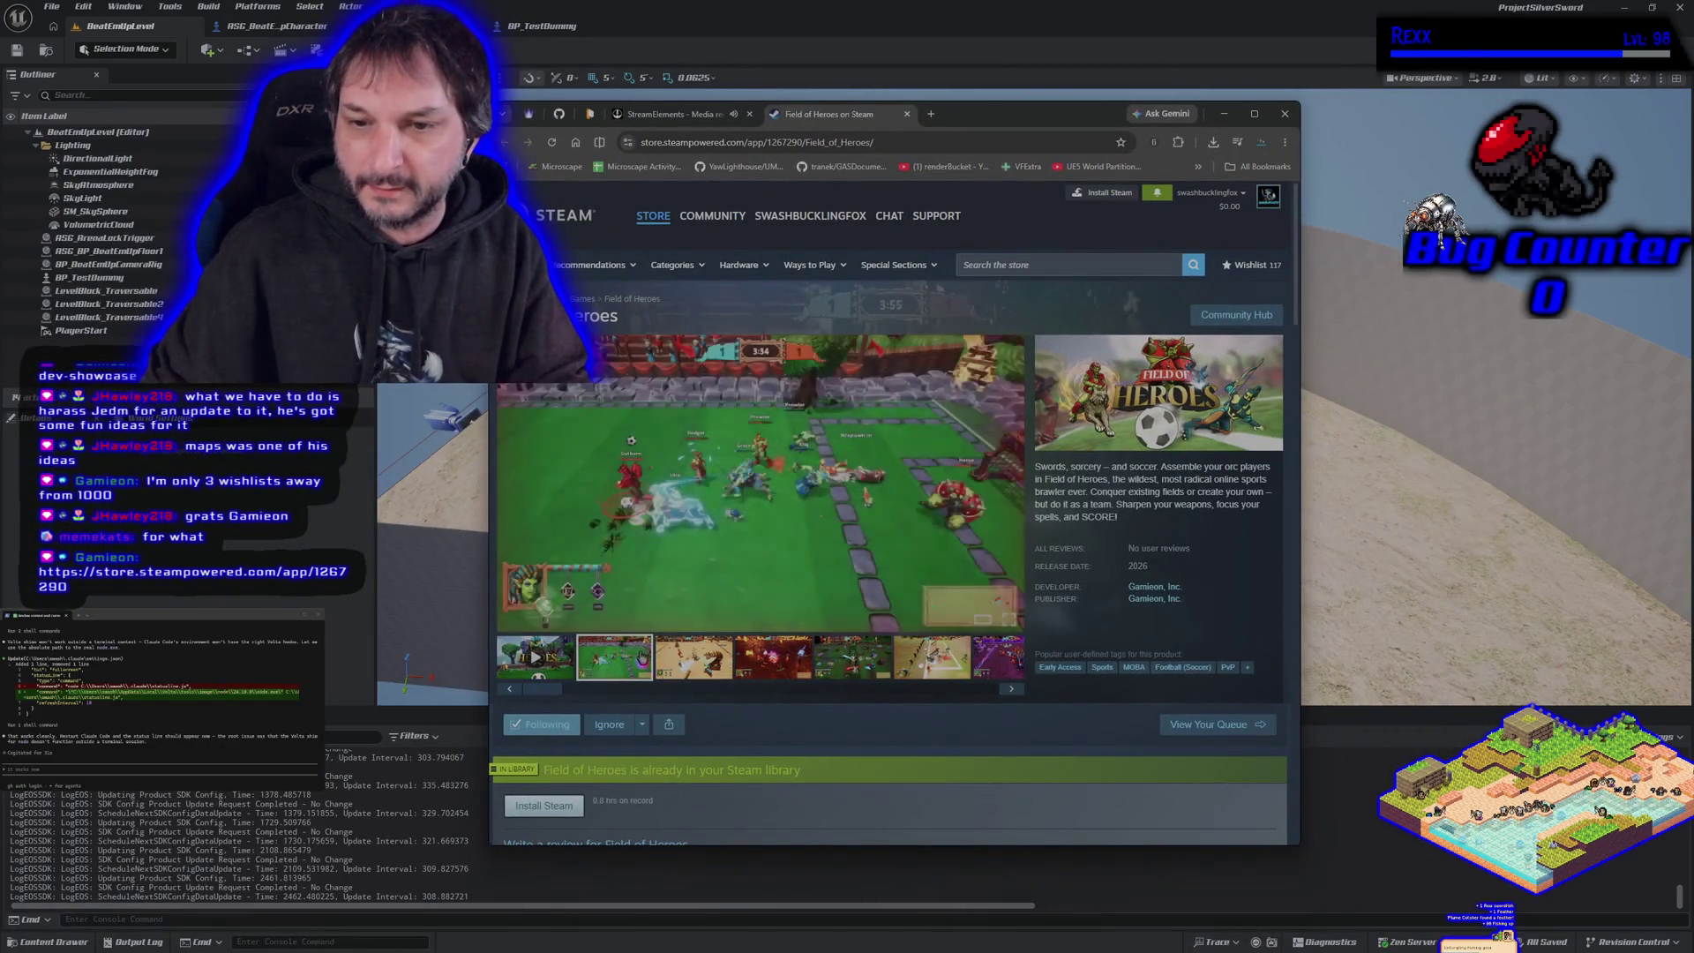
{"action": "left_click", "coordinate": [670, 658]}
{"action": "left_click", "coordinate": [759, 657]}
{"action": "left_click", "coordinate": [861, 678]}
{"action": "left_click", "coordinate": [940, 671]}
{"action": "left_click", "coordinate": [1006, 660]}
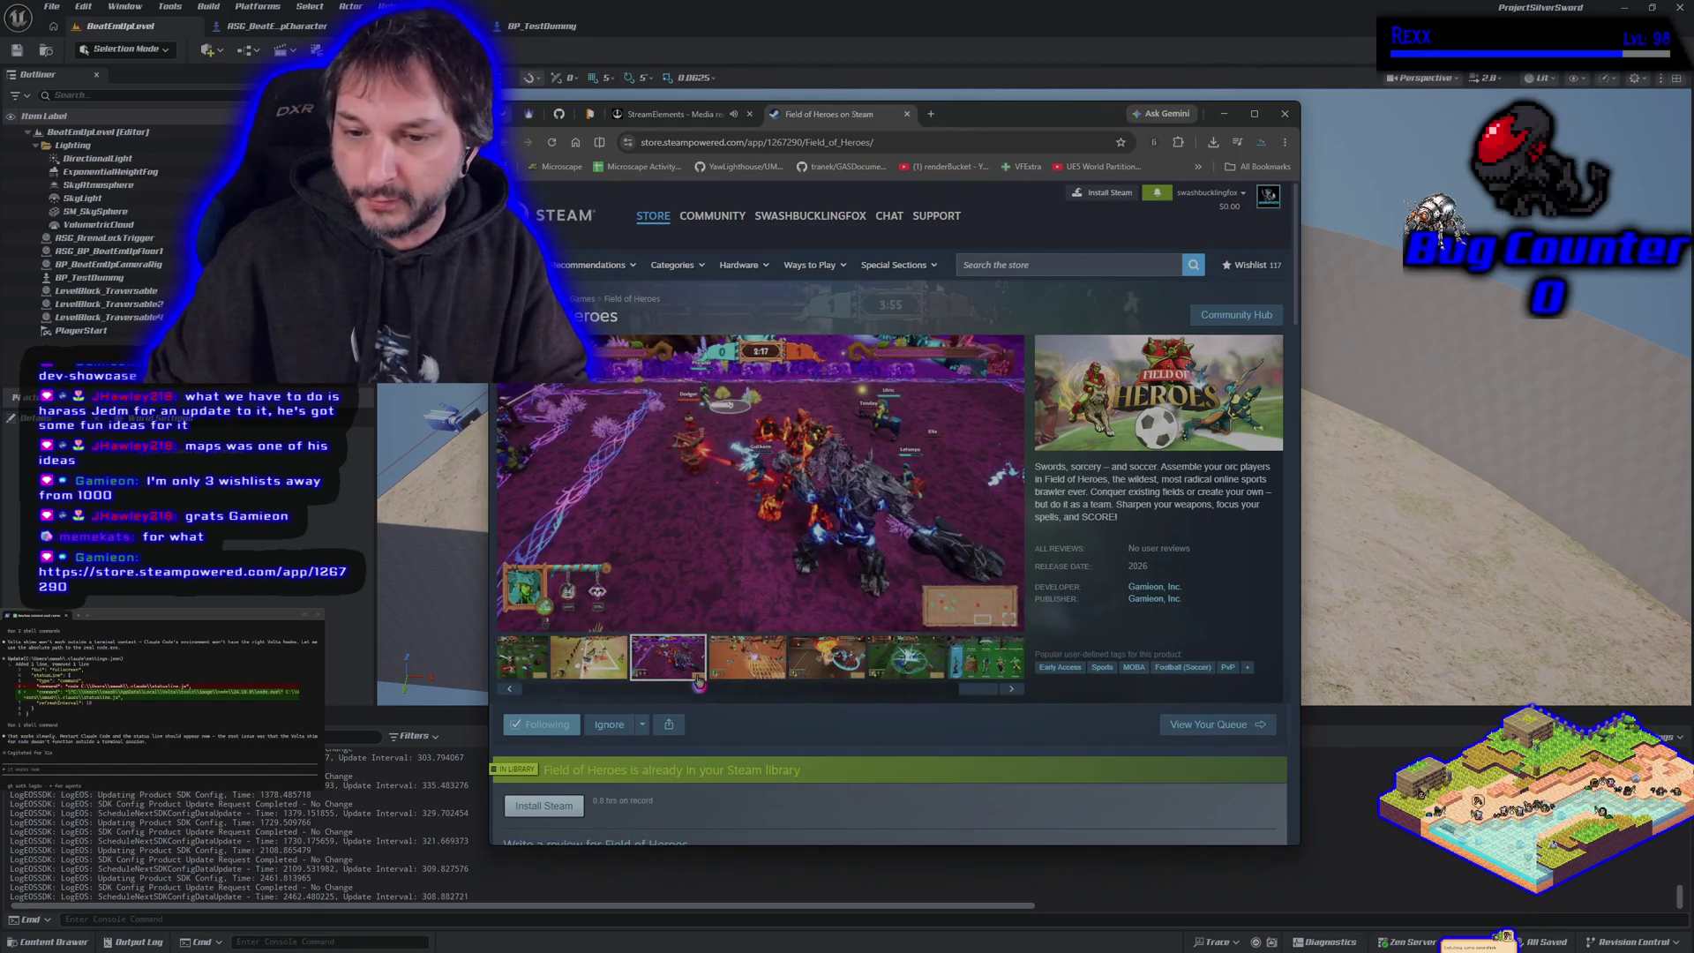
{"action": "left_click", "coordinate": [750, 672]}
{"action": "left_click", "coordinate": [821, 676]}
{"action": "left_click", "coordinate": [891, 670]}
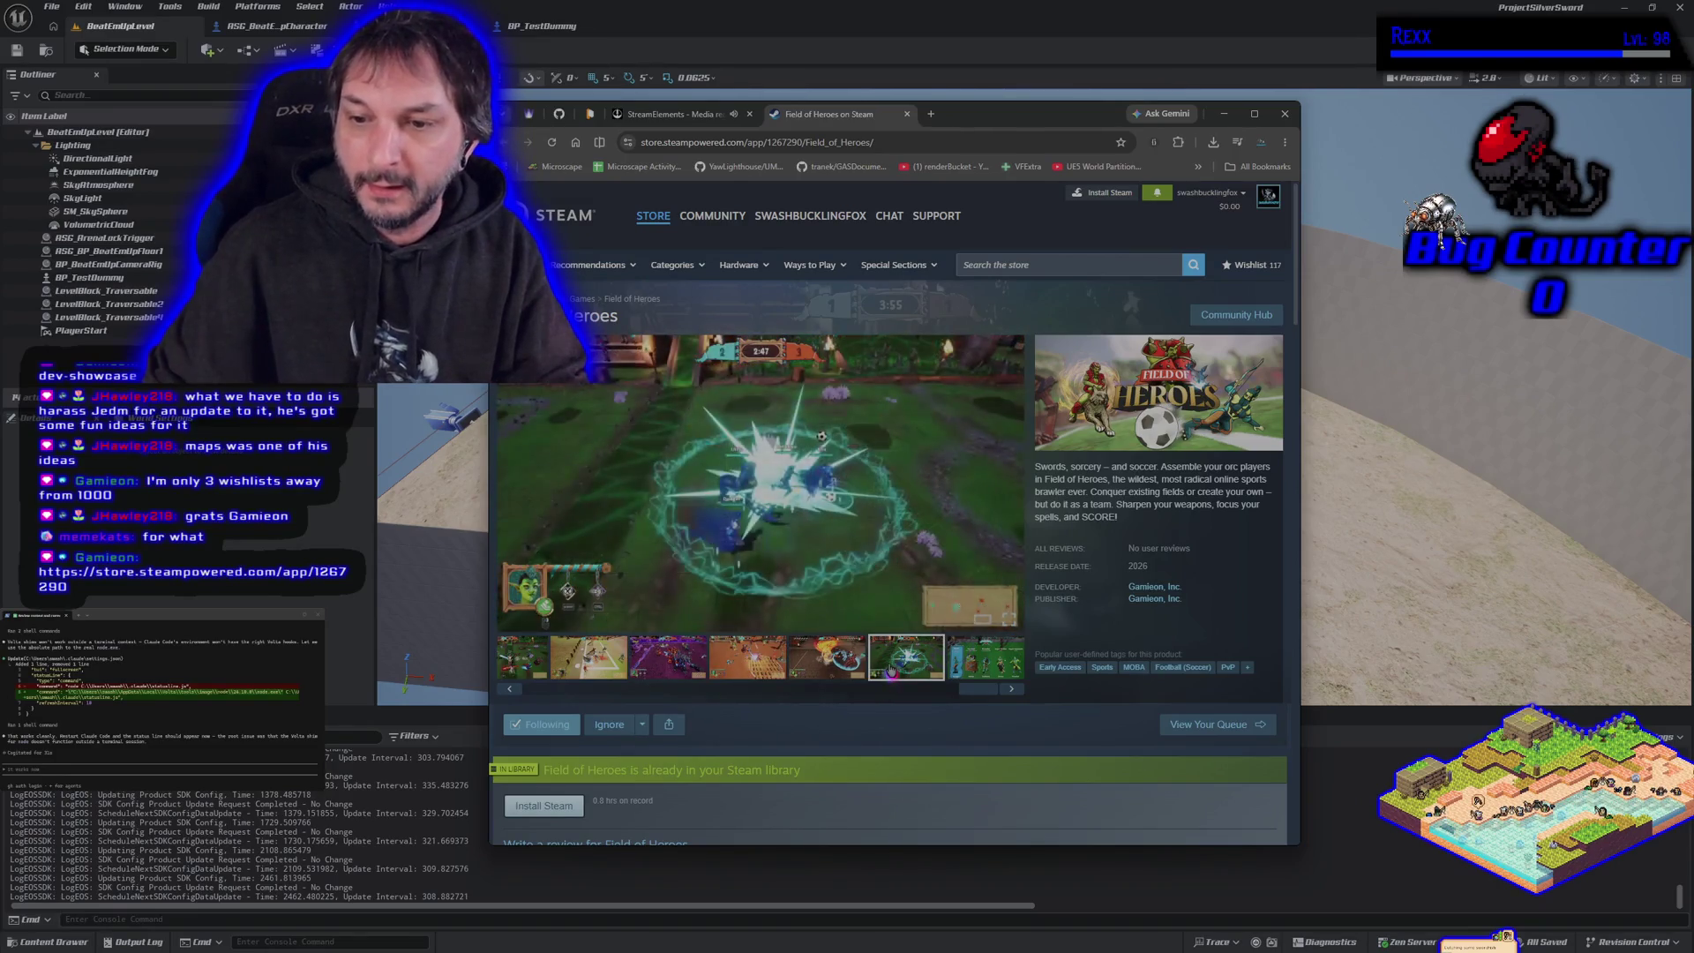
{"action": "left_click", "coordinate": [979, 671]}
- Step back through the screenshot thumbnails, ending on the desert gameplay shot
{"action": "left_click", "coordinate": [851, 660]}
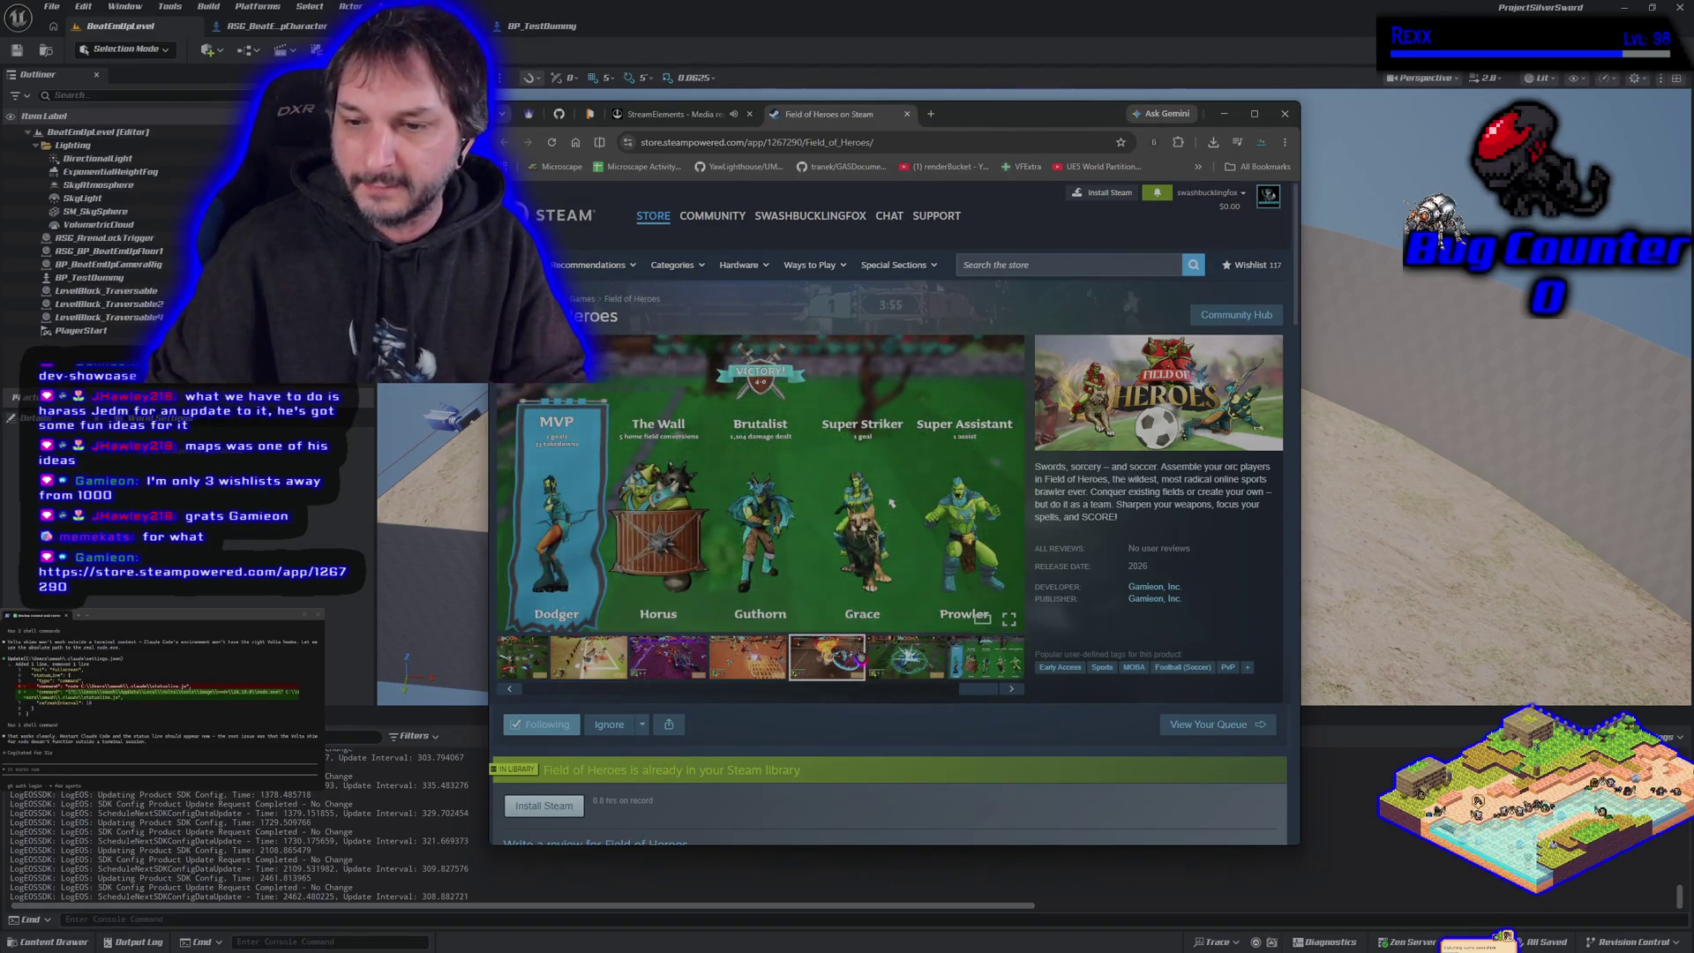
{"action": "left_click", "coordinate": [882, 658]}
{"action": "left_click", "coordinate": [747, 657]}
{"action": "left_click", "coordinate": [589, 657]}
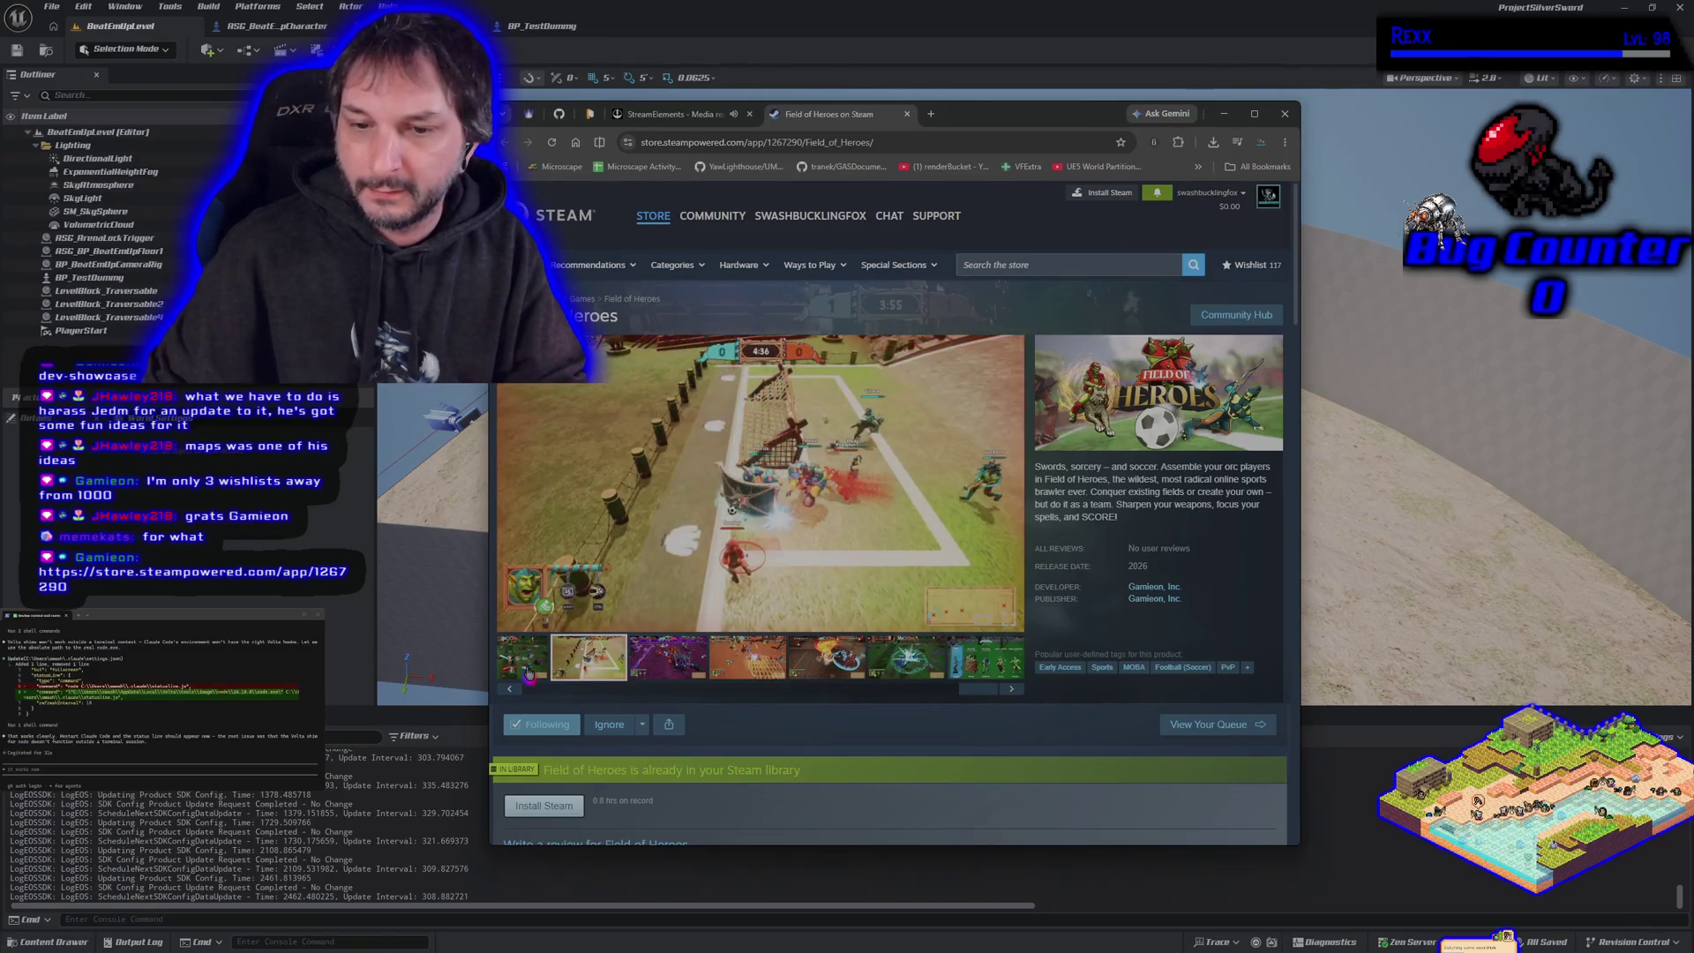
{"action": "left_click", "coordinate": [528, 674]}
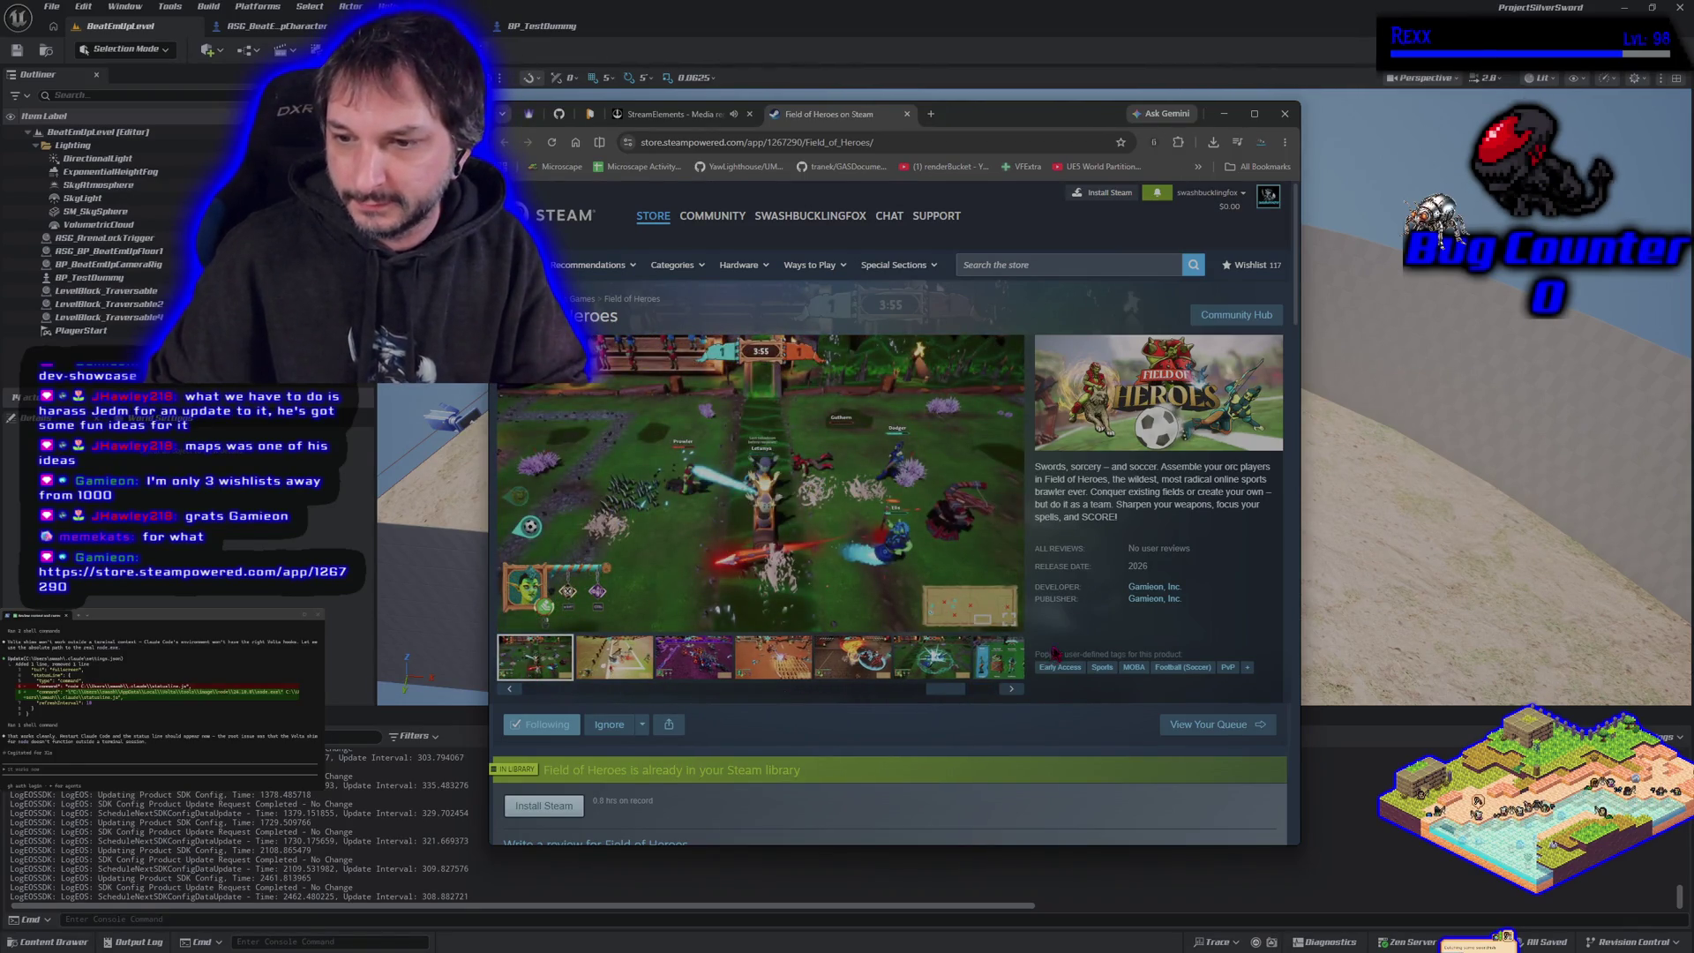
{"action": "left_click", "coordinate": [1016, 657]}
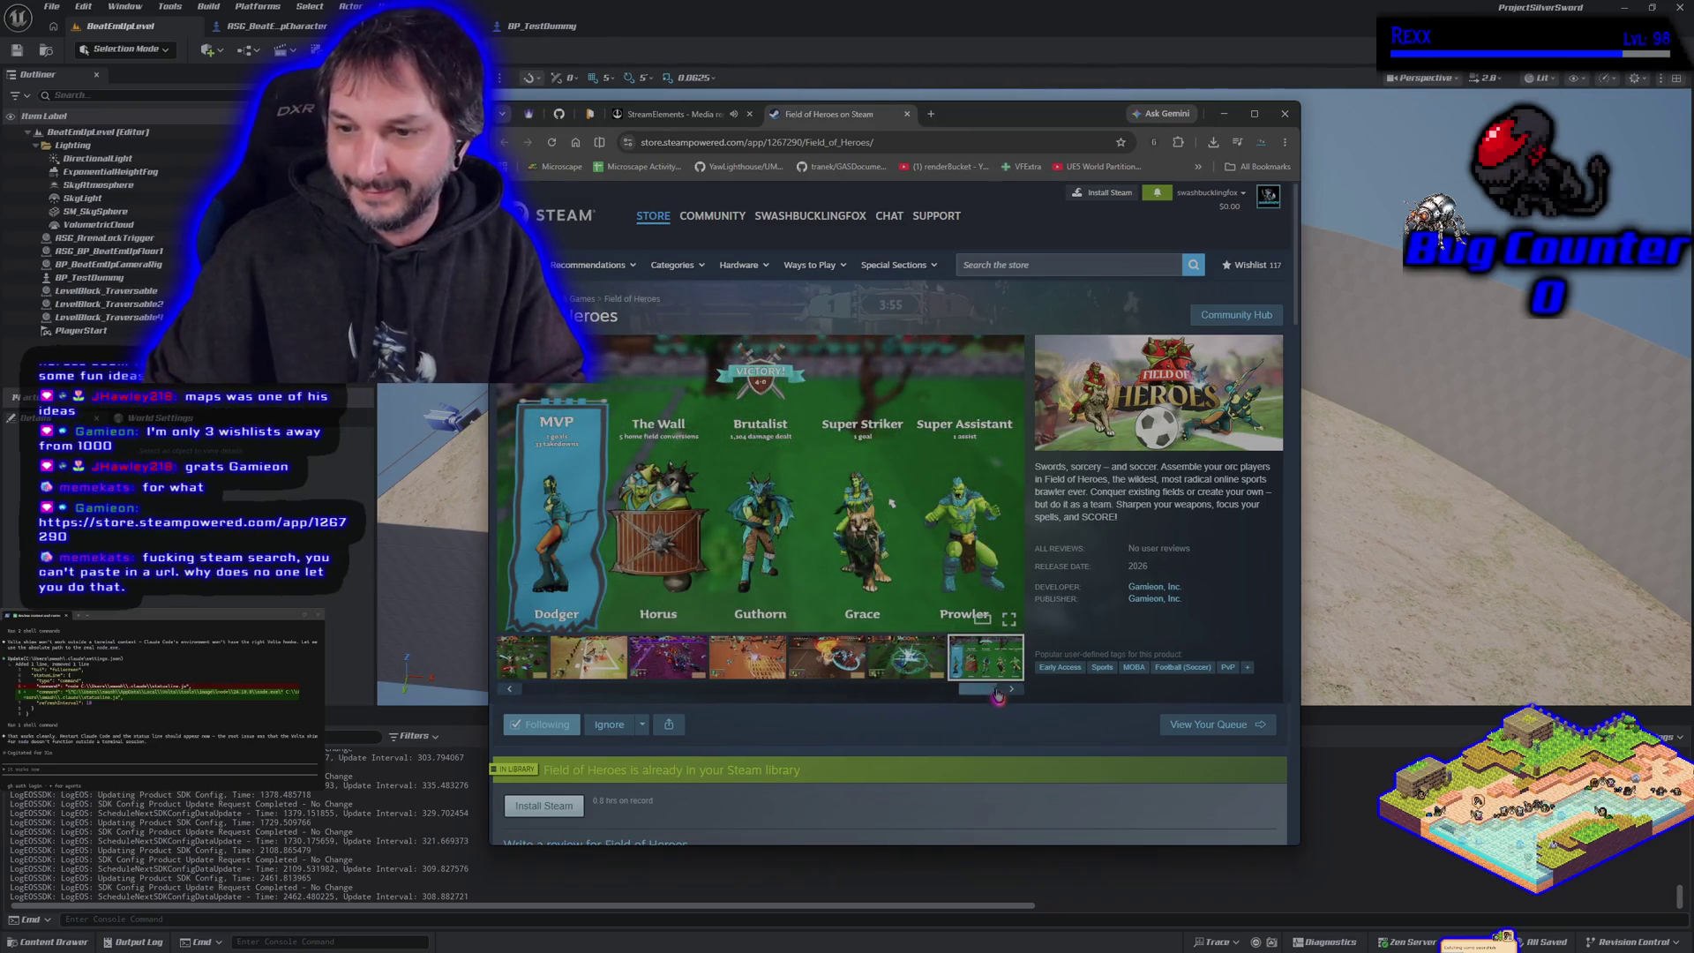
{"action": "left_click_drag", "start_coordinate": [973, 699], "coordinate": [547, 692]}
{"action": "left_click", "coordinate": [624, 666]}
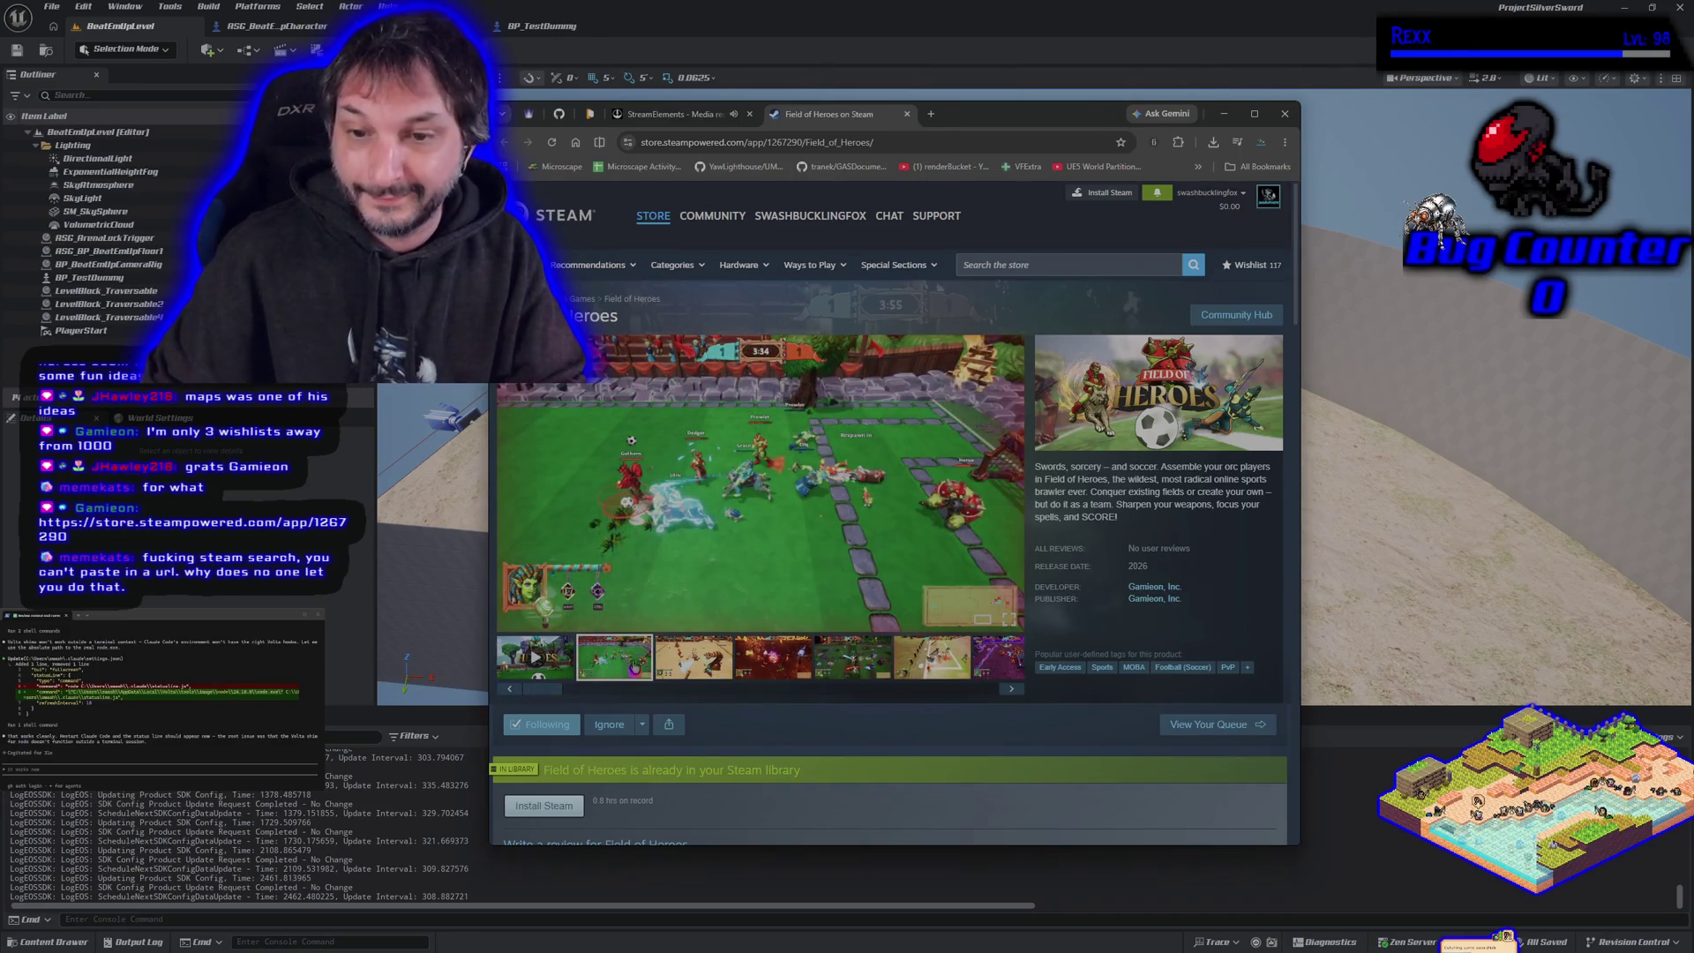
{"action": "left_click", "coordinate": [676, 664]}
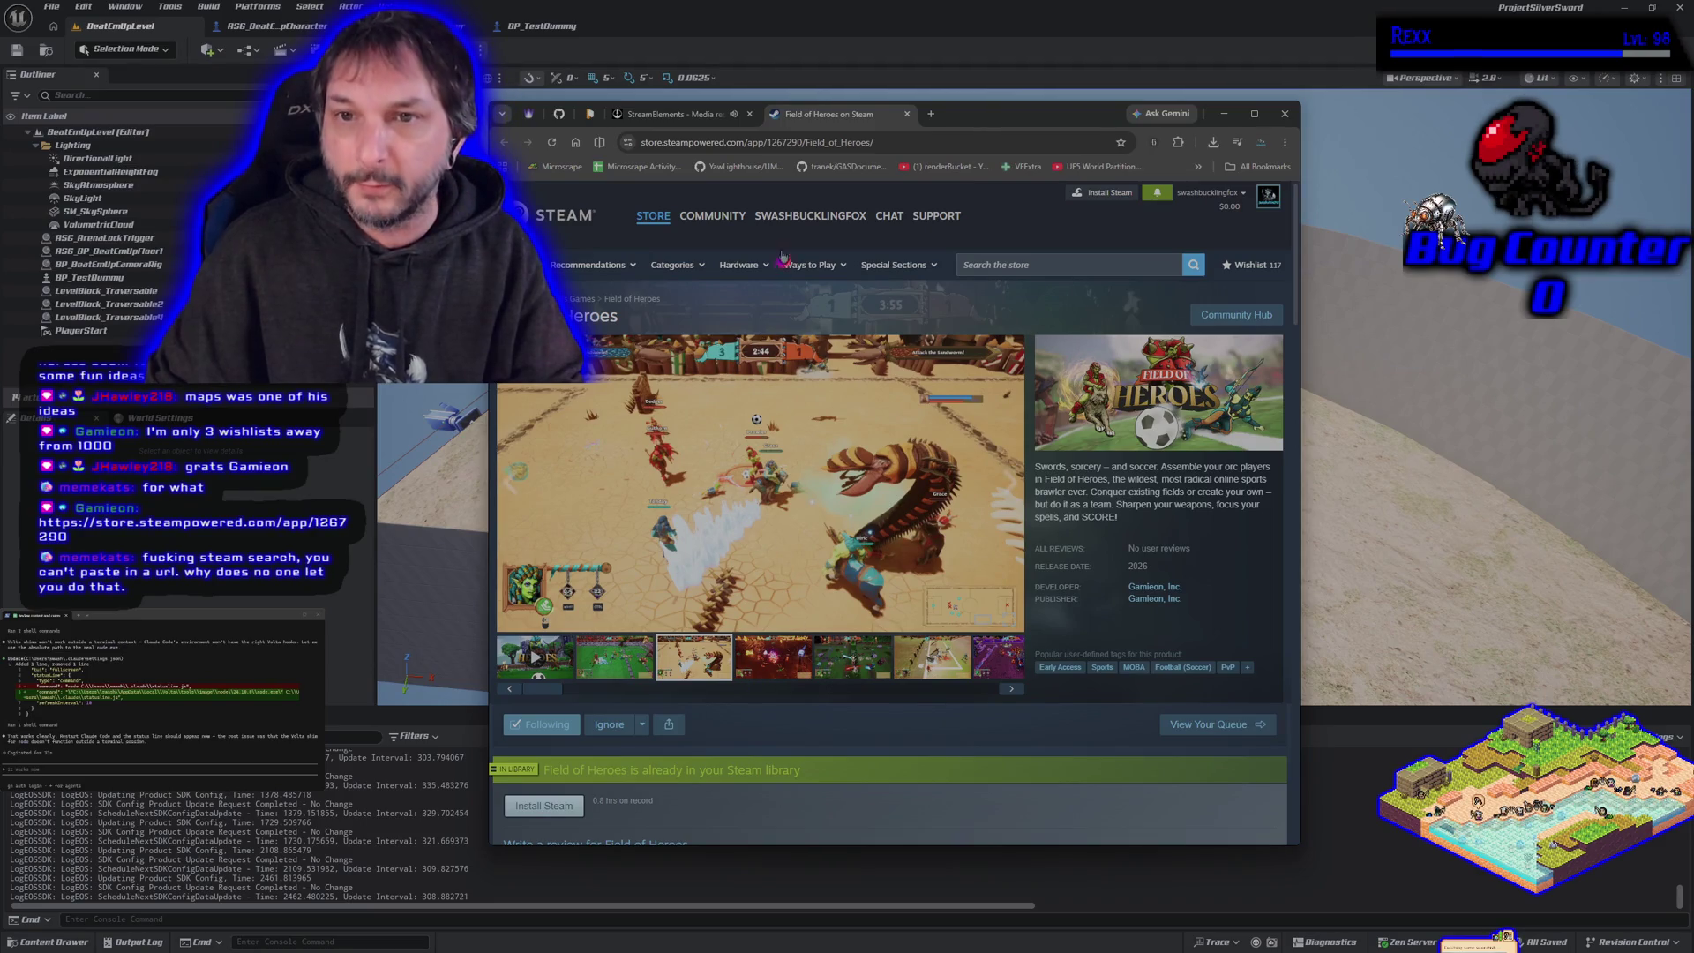
- Close the Field of Heroes tab and minimize Chrome
{"action": "left_click", "coordinate": [906, 114]}
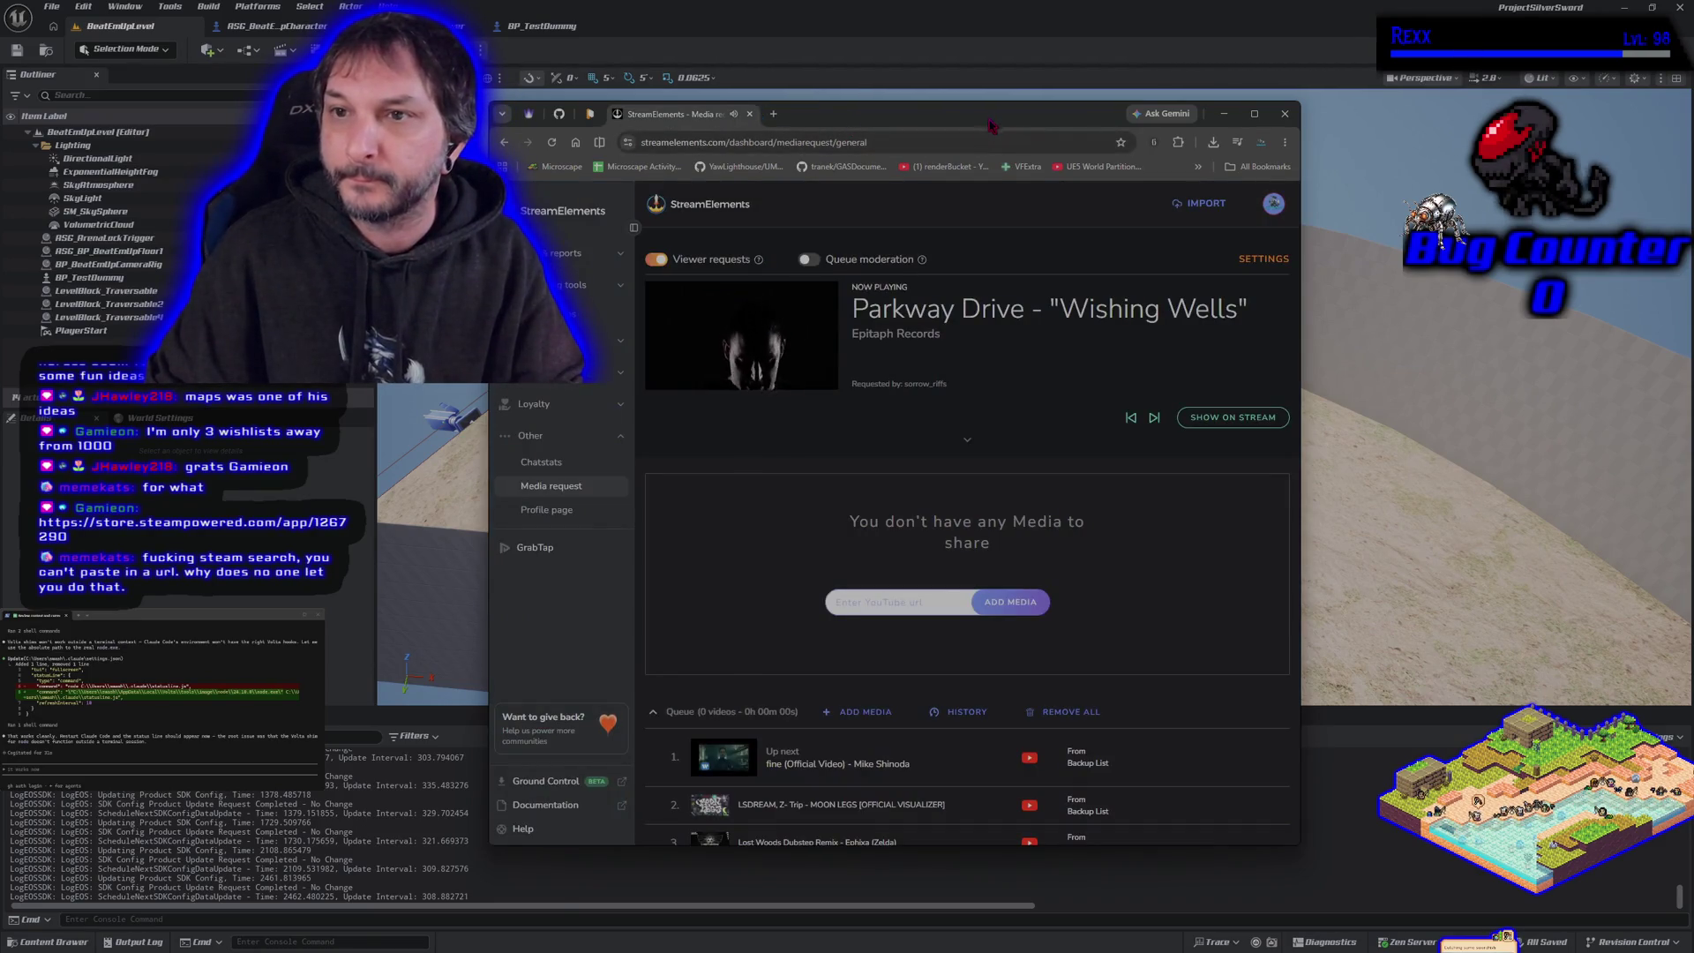
{"action": "left_click", "coordinate": [1224, 114]}
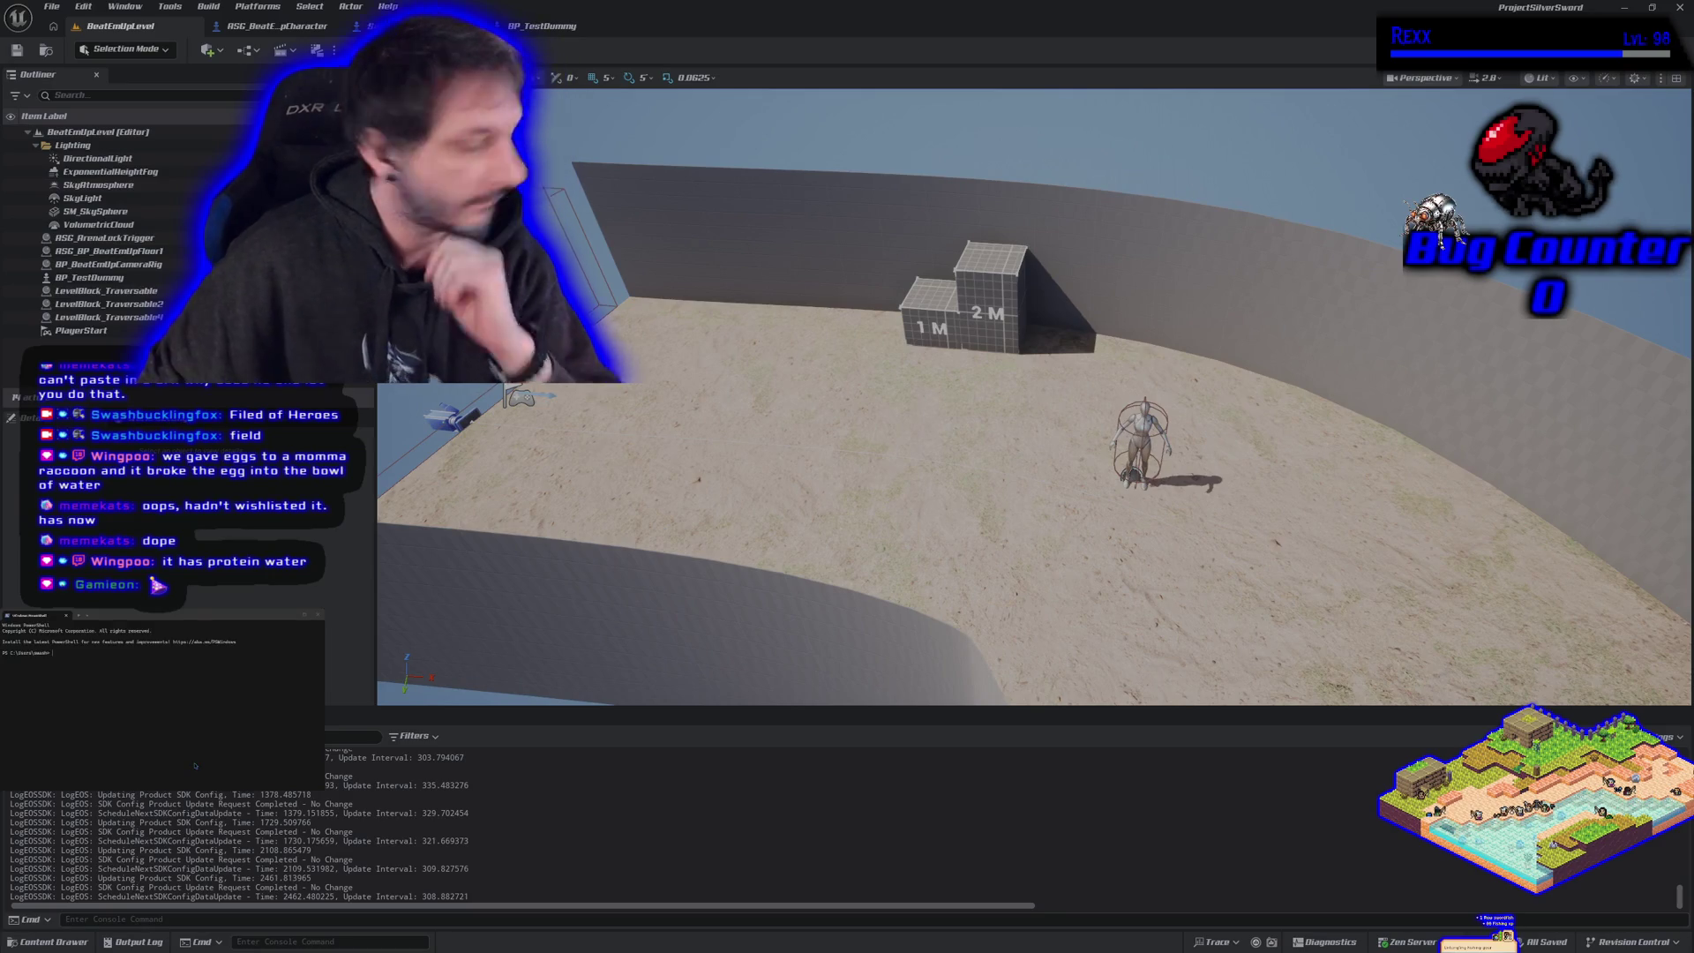
- Launch Claude Code in the terminal and resume the earlier session
{"action": "key", "text": "Return"}
{"action": "type", "text": "claude"}
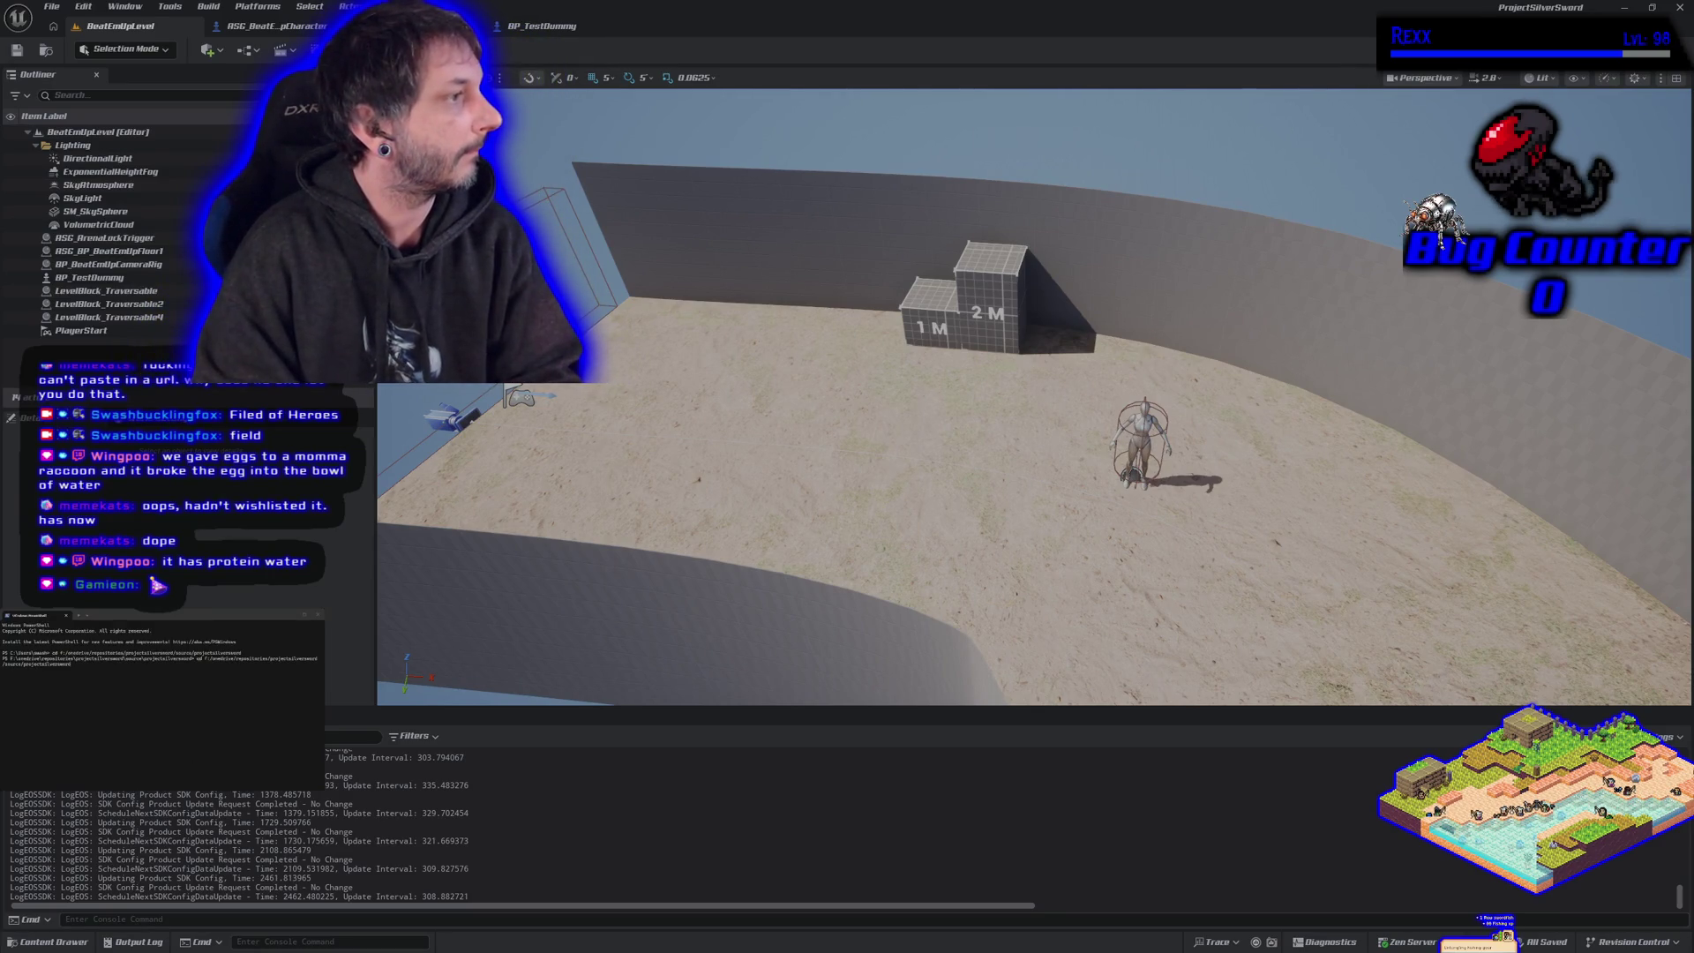
{"action": "key", "text": "Return"}
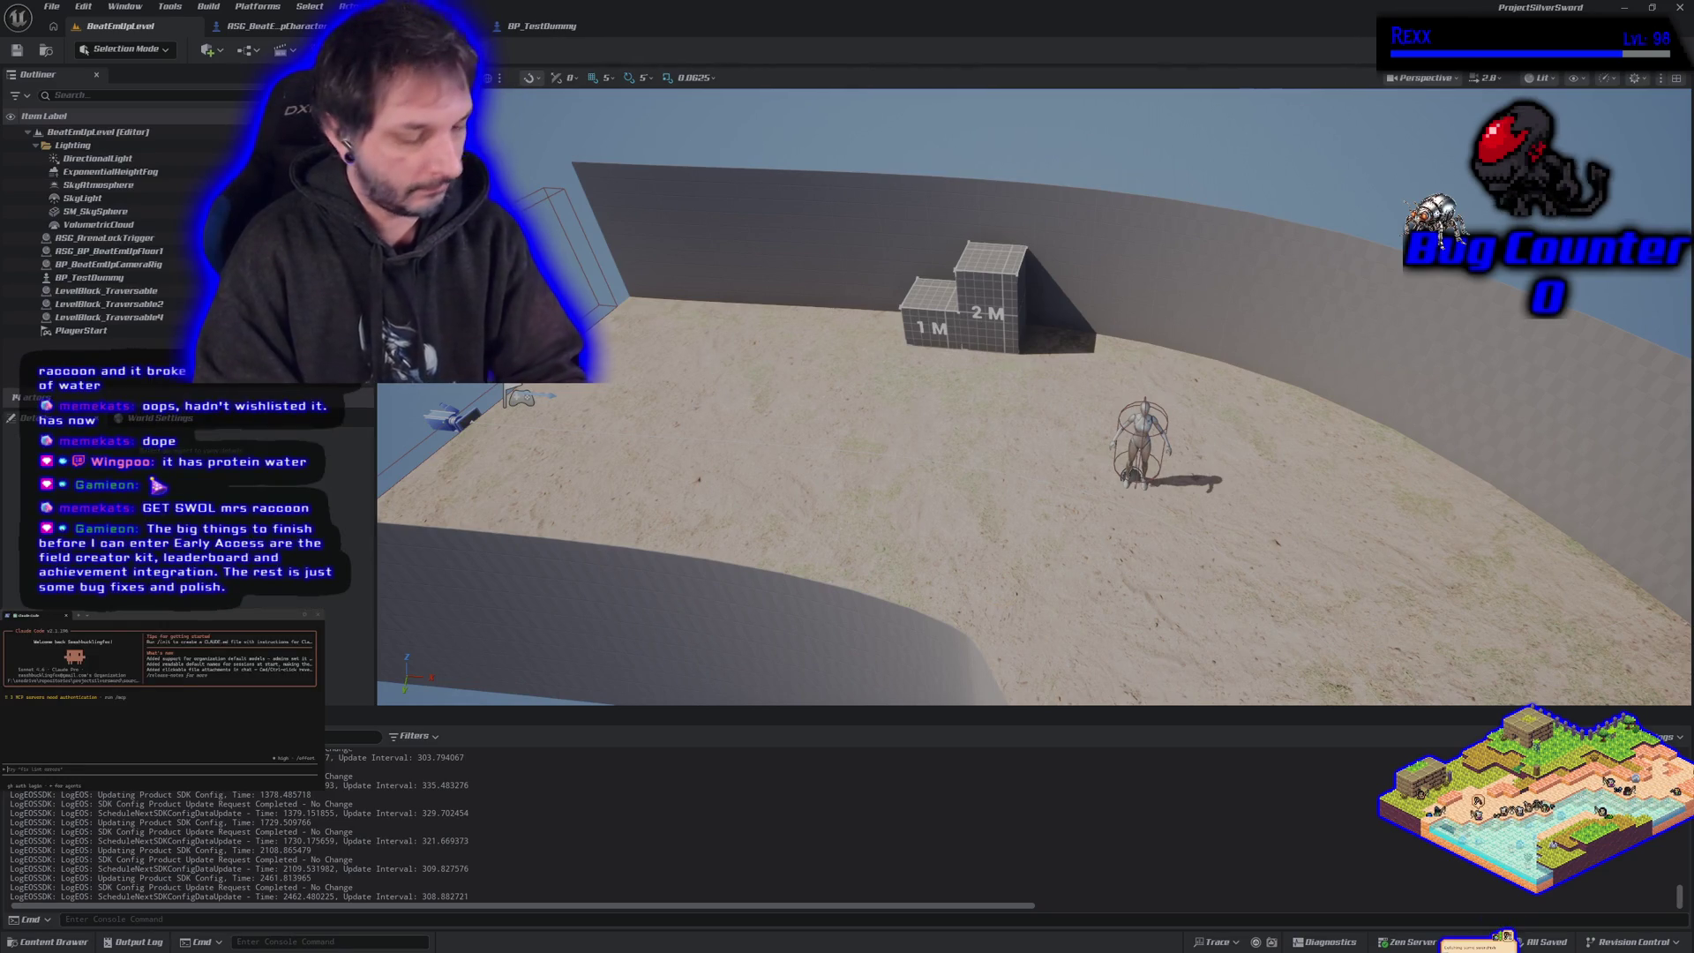
{"action": "type", "text": "/restart"}
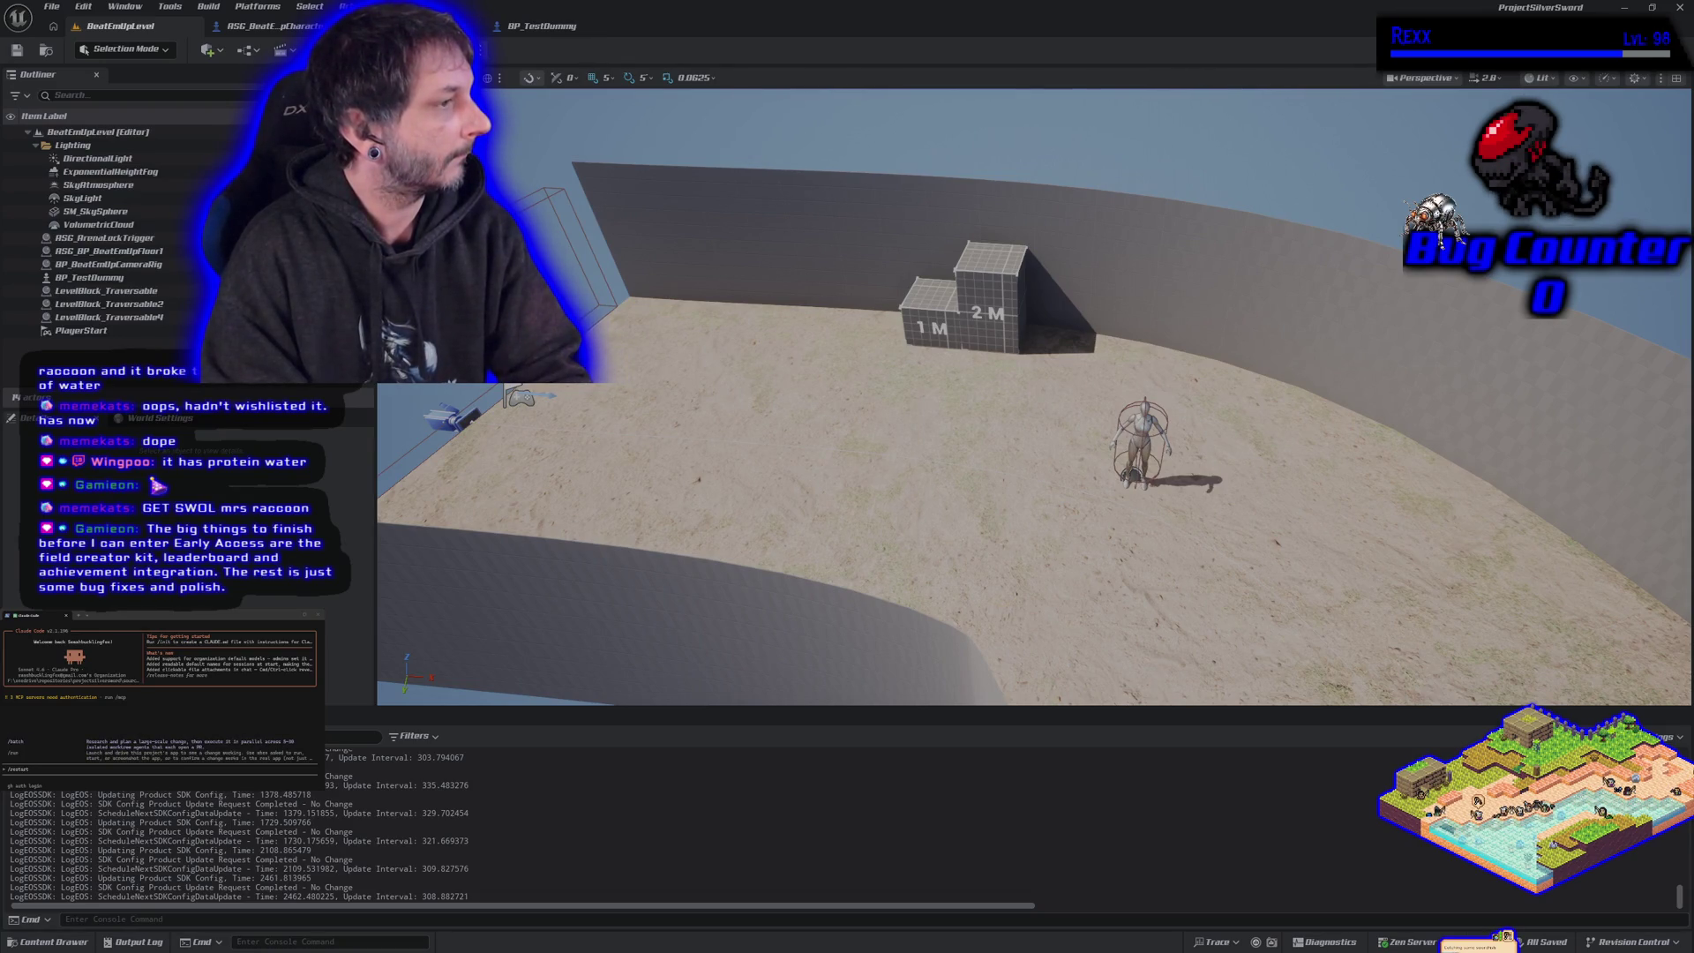
{"action": "key", "text": "BackSpace"}
{"action": "key", "text": "BackSpace"}
{"action": "key", "text": "BackSpace"}
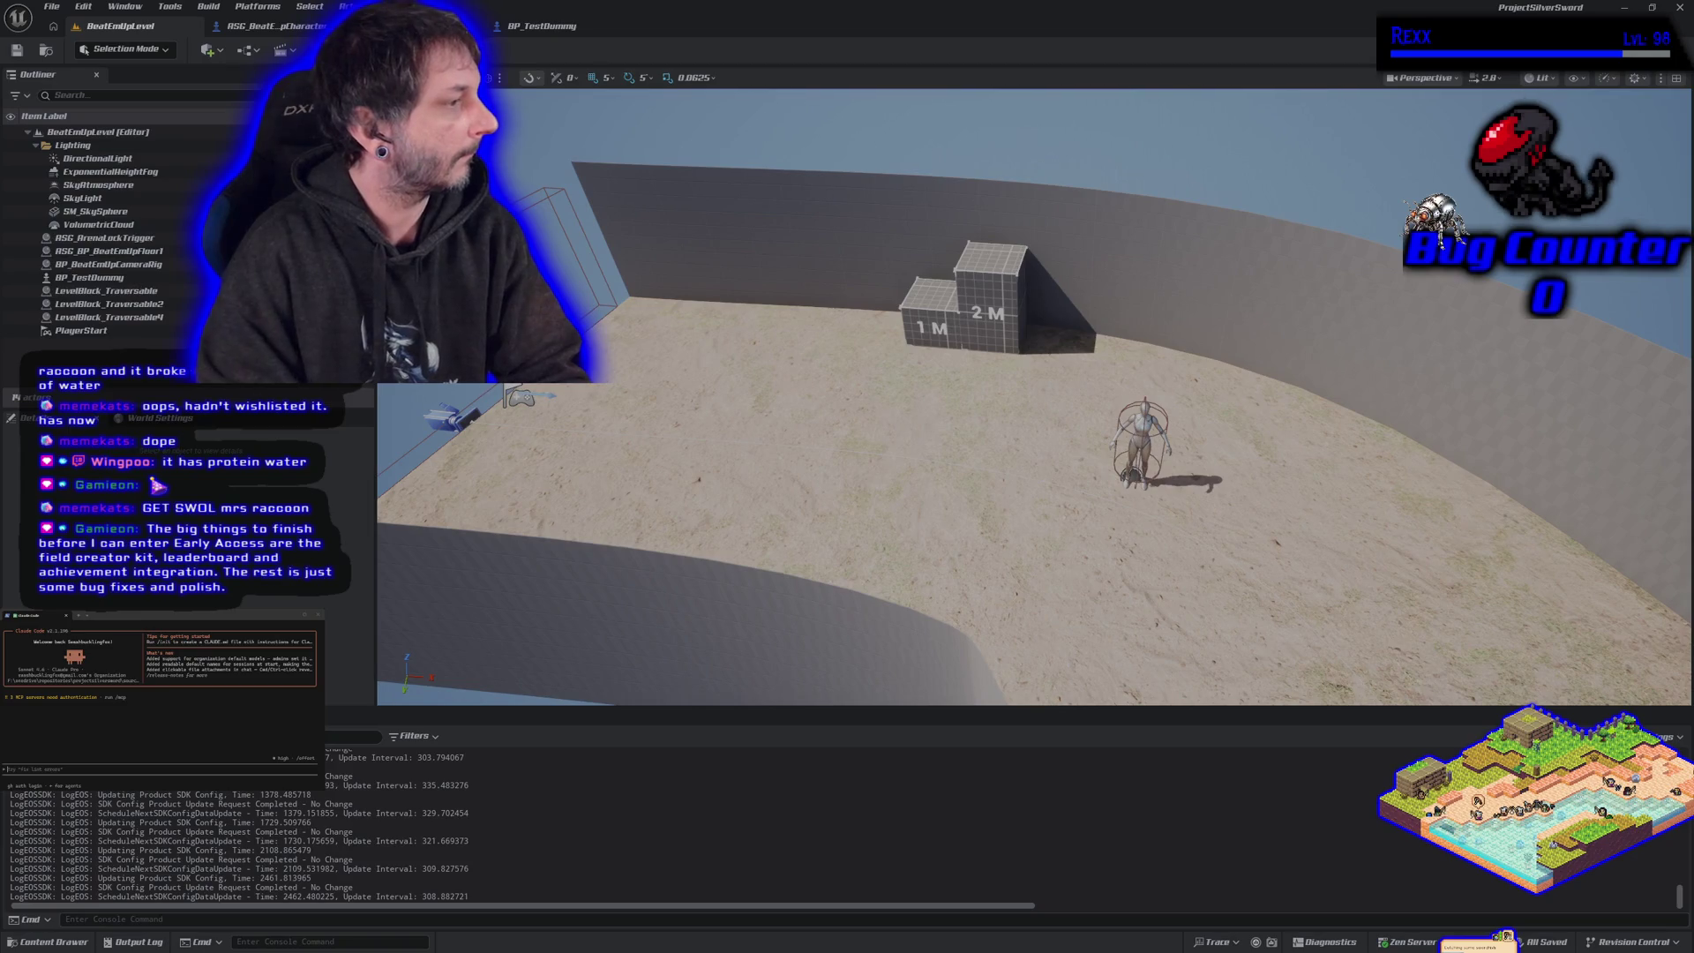
{"action": "key", "text": "Up"}
{"action": "key", "text": "Up"}
{"action": "key", "text": "Return"}
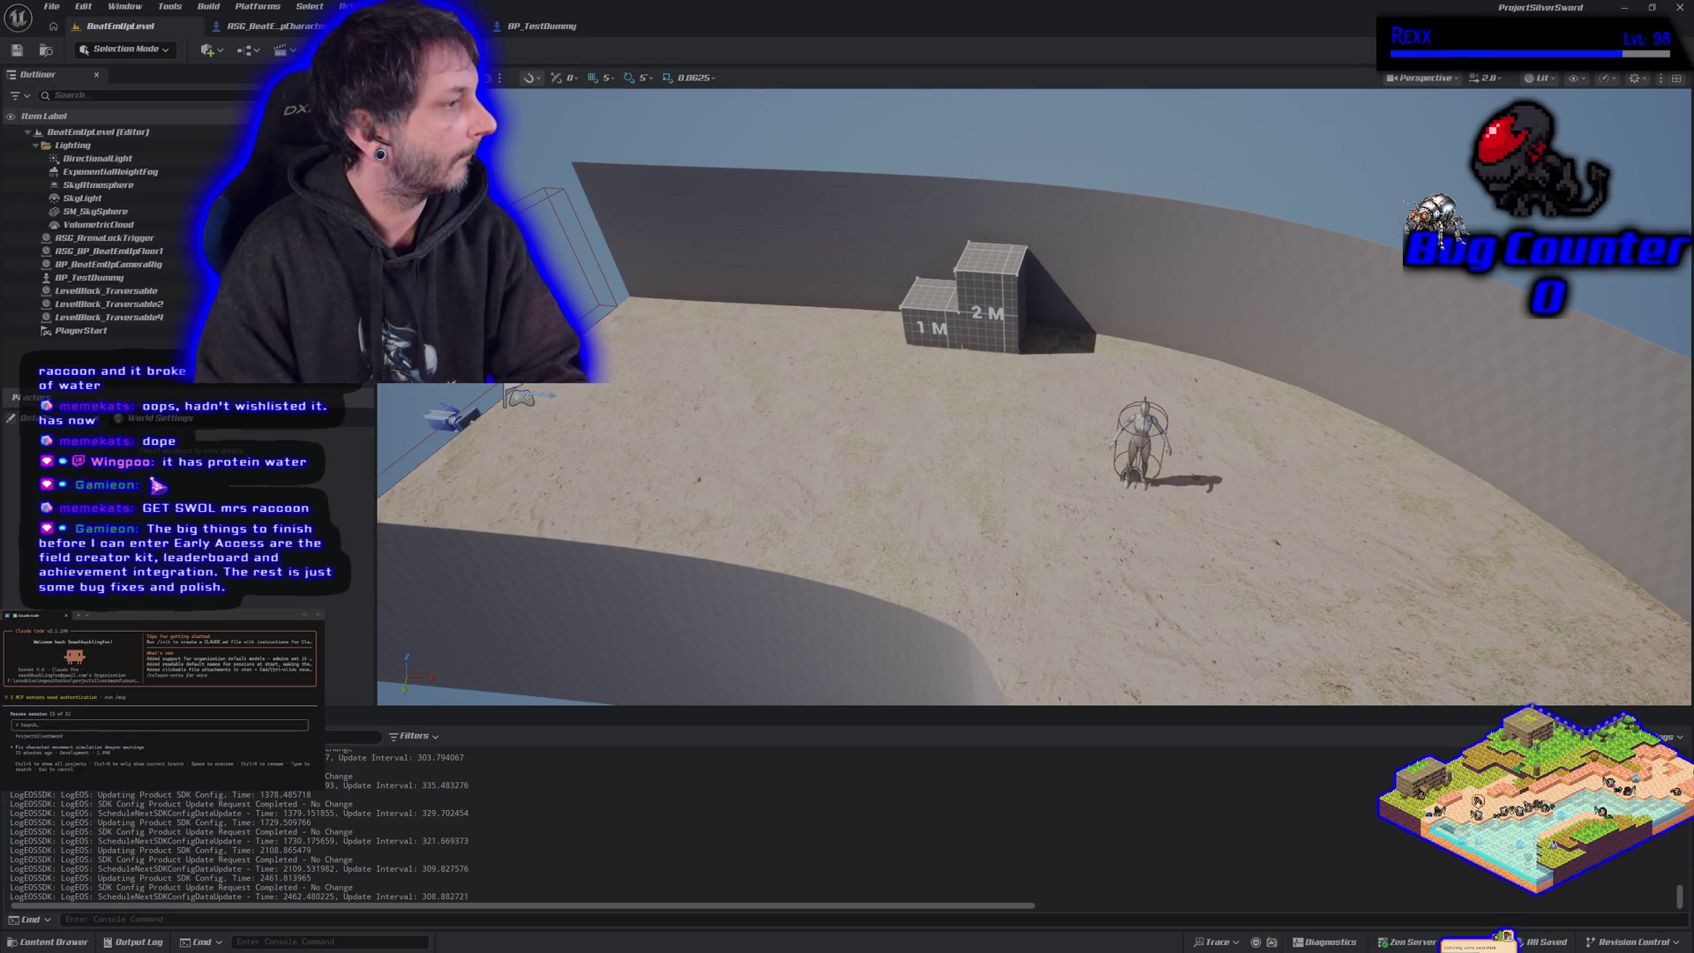
{"action": "key", "text": "Return"}
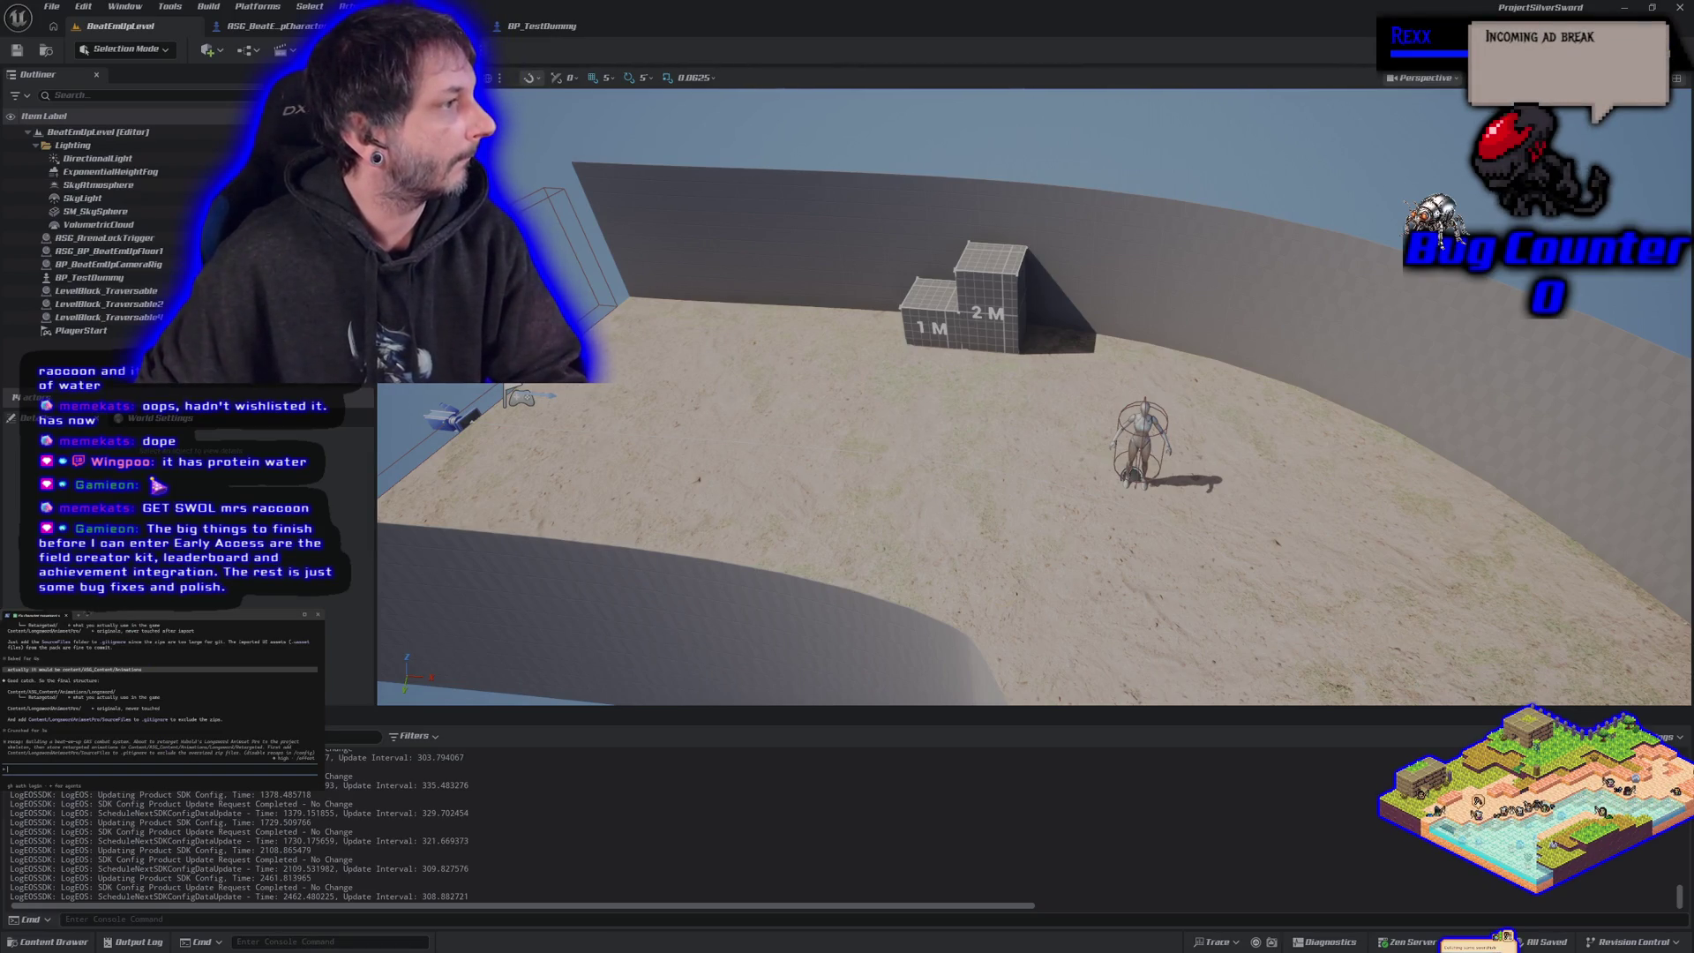
- Open a new PowerShell tab in the projectsilversword source folder and launch Claude Code
{"action": "key", "text": "ctrl+shift+t"}
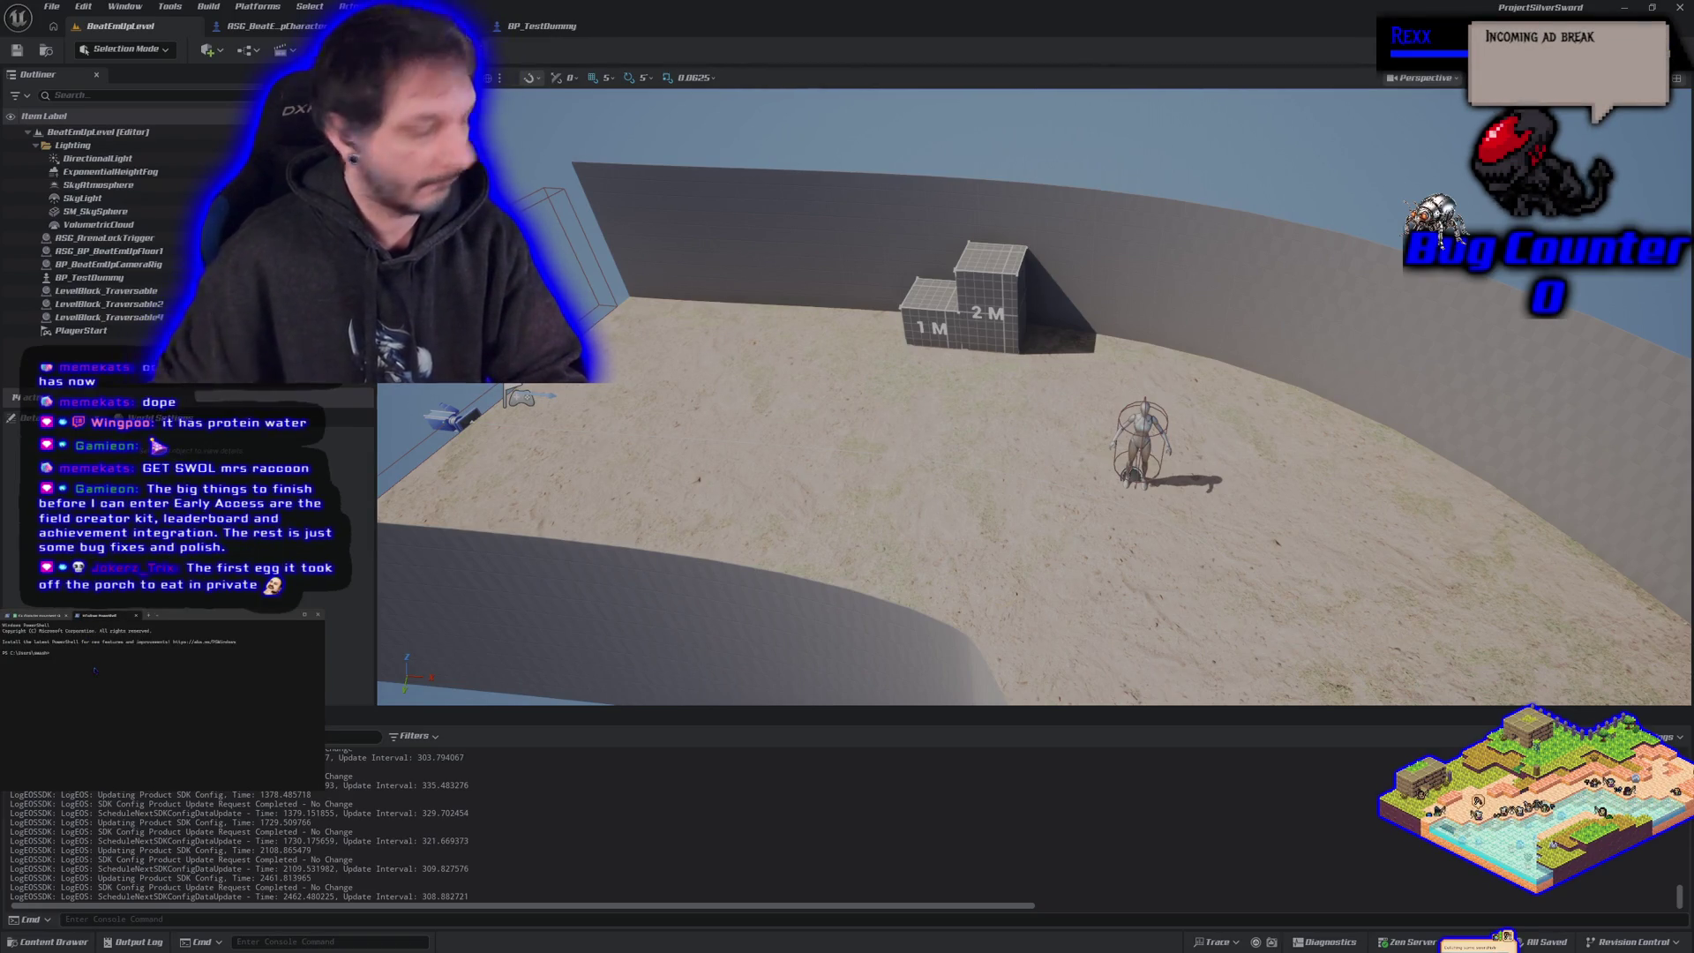
{"action": "type", "text": "cd f:/onedrive/repositories/projectsilversword/source/projectsilversword"}
{"action": "key", "text": "Return"}
{"action": "type", "text": "cd f:/onedrive/repositories/projectsilversword/source/projectsilversword"}
{"action": "key", "text": "Escape"}
{"action": "type", "text": "claude"}
{"action": "key", "text": "Return"}
- Resume the previous conversation and ask whether the missing status line is a PowerShell issue
{"action": "key", "text": "Up"}
{"action": "key", "text": "Return"}
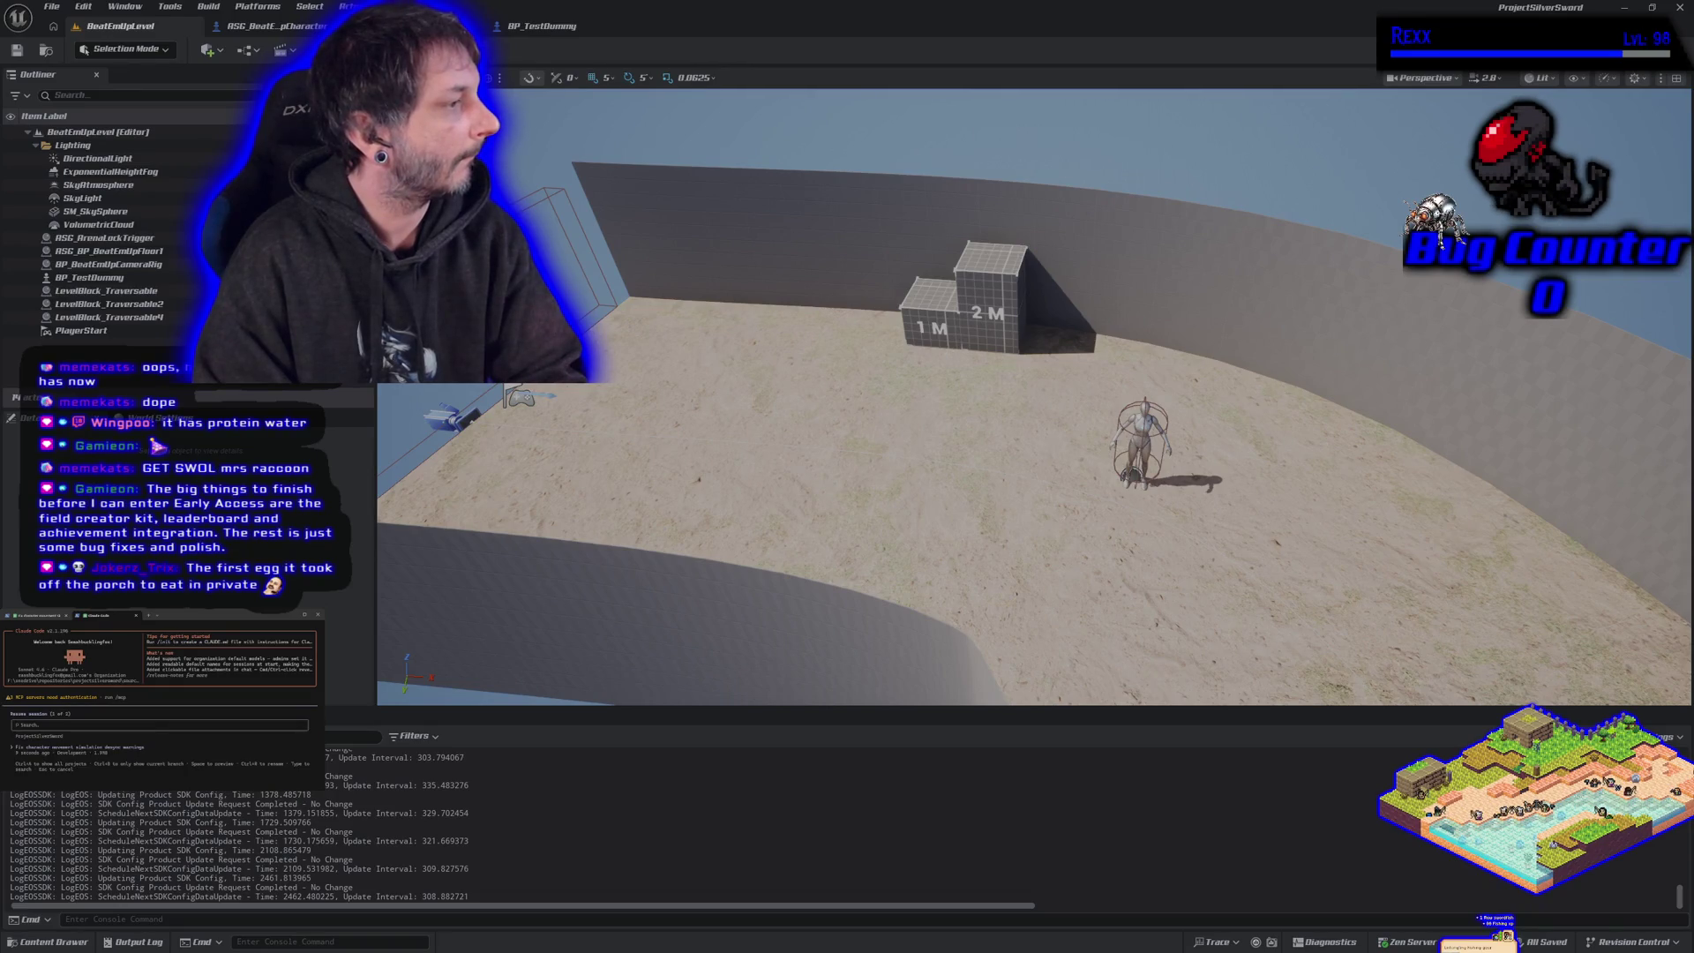
{"action": "key", "text": "Return"}
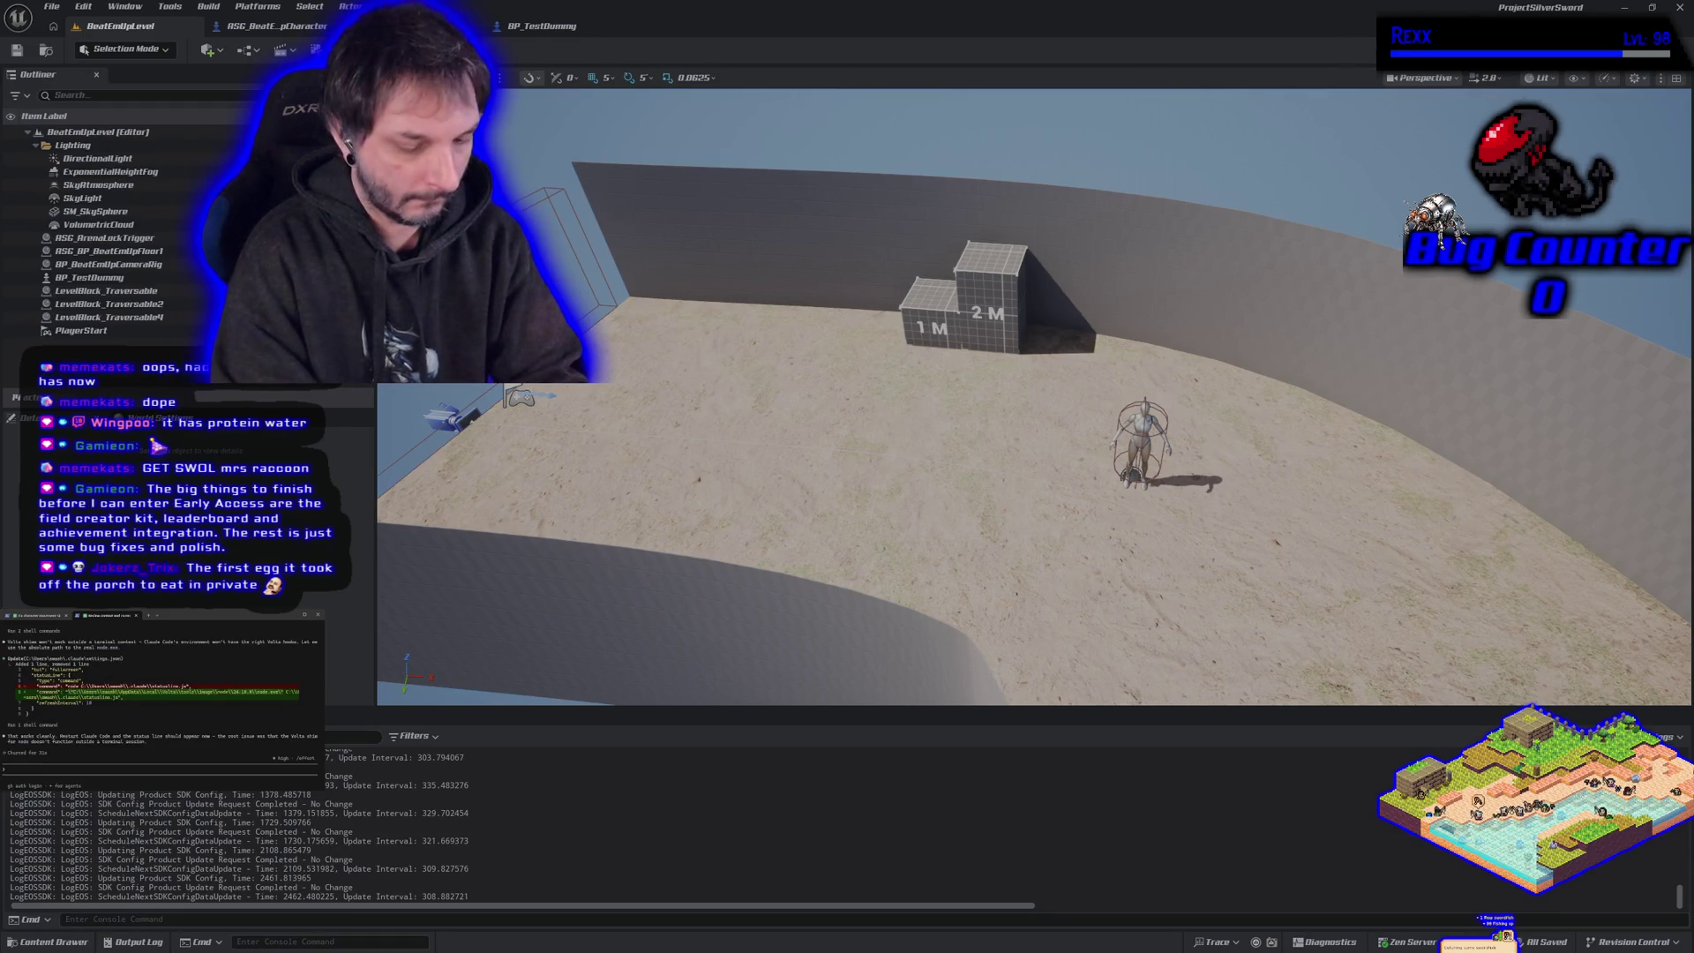
{"action": "type", "text": "1stil"}
{"action": "type", "text": " not se"}
{"action": "type", "text": "us line"}
{"action": "type", "text": ", is this a powershell"}
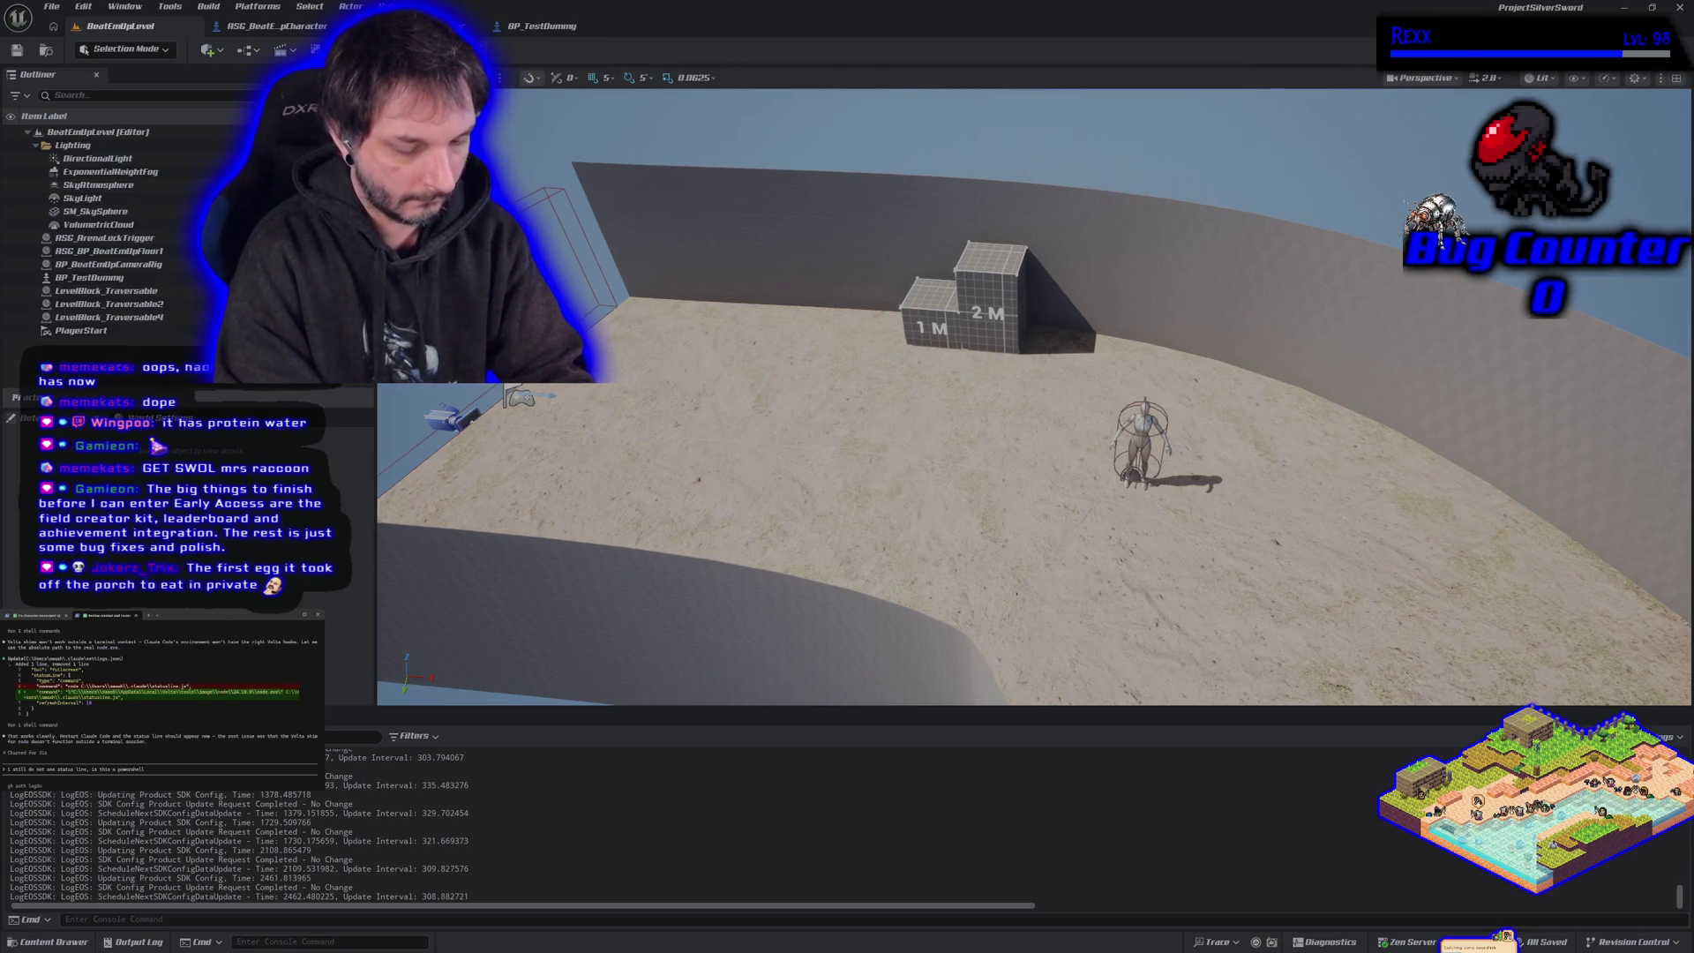
{"action": "type", "text": "ue"}
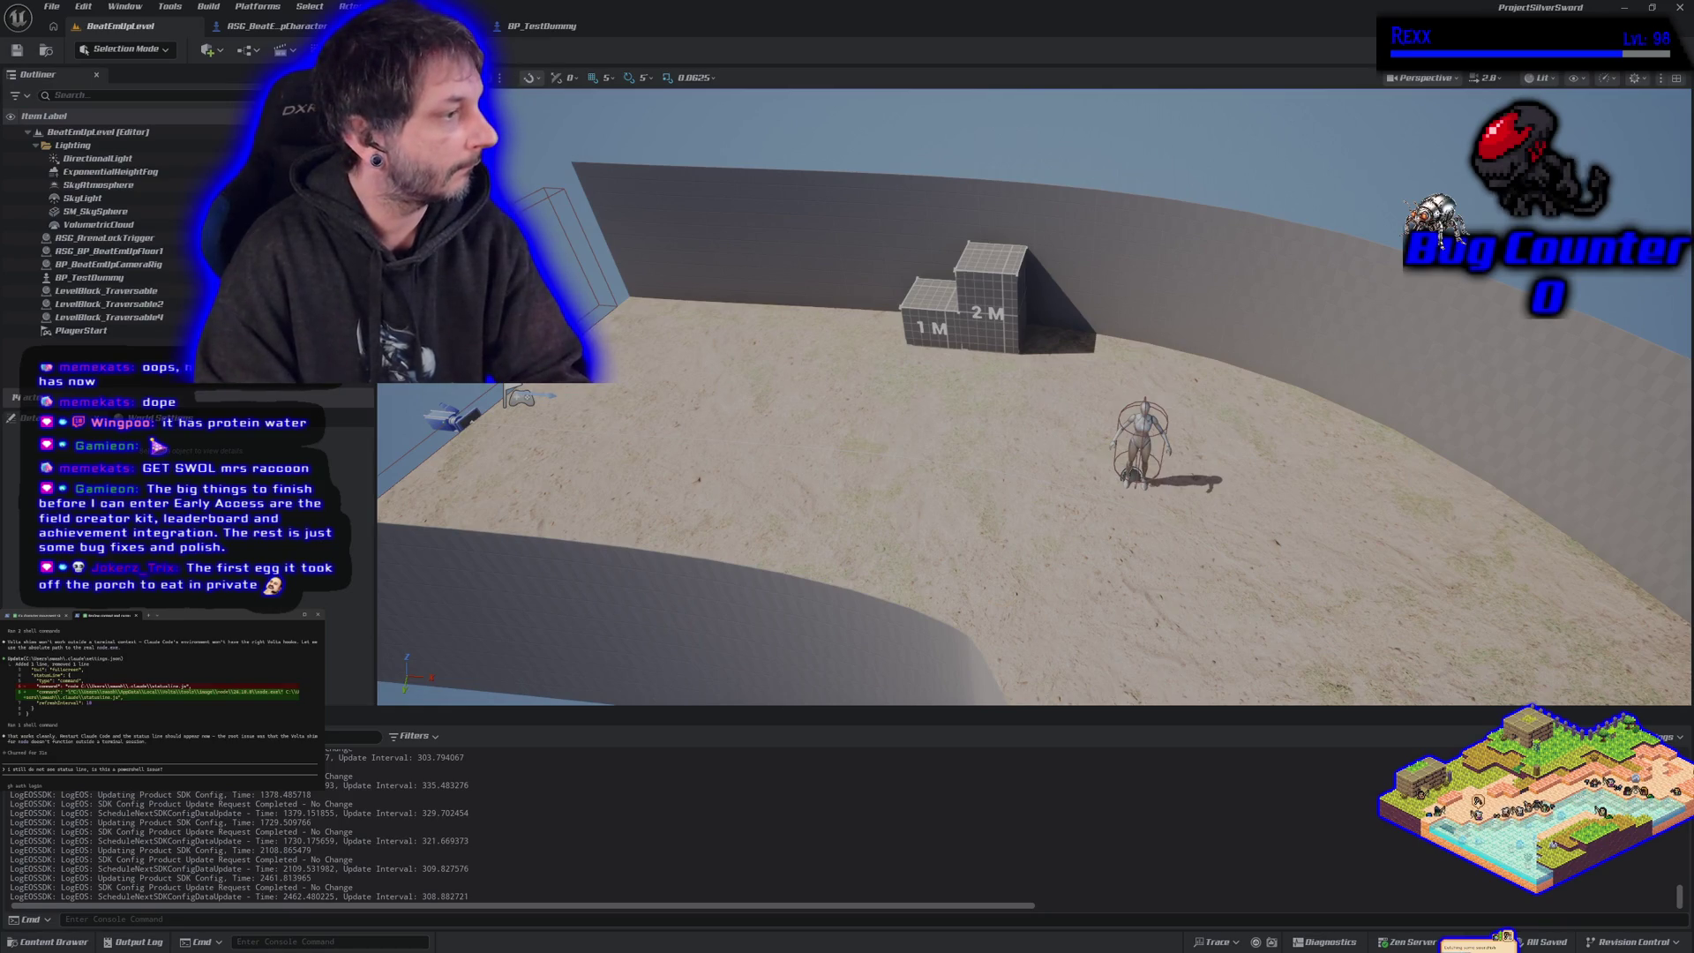
{"action": "key", "text": "Return"}
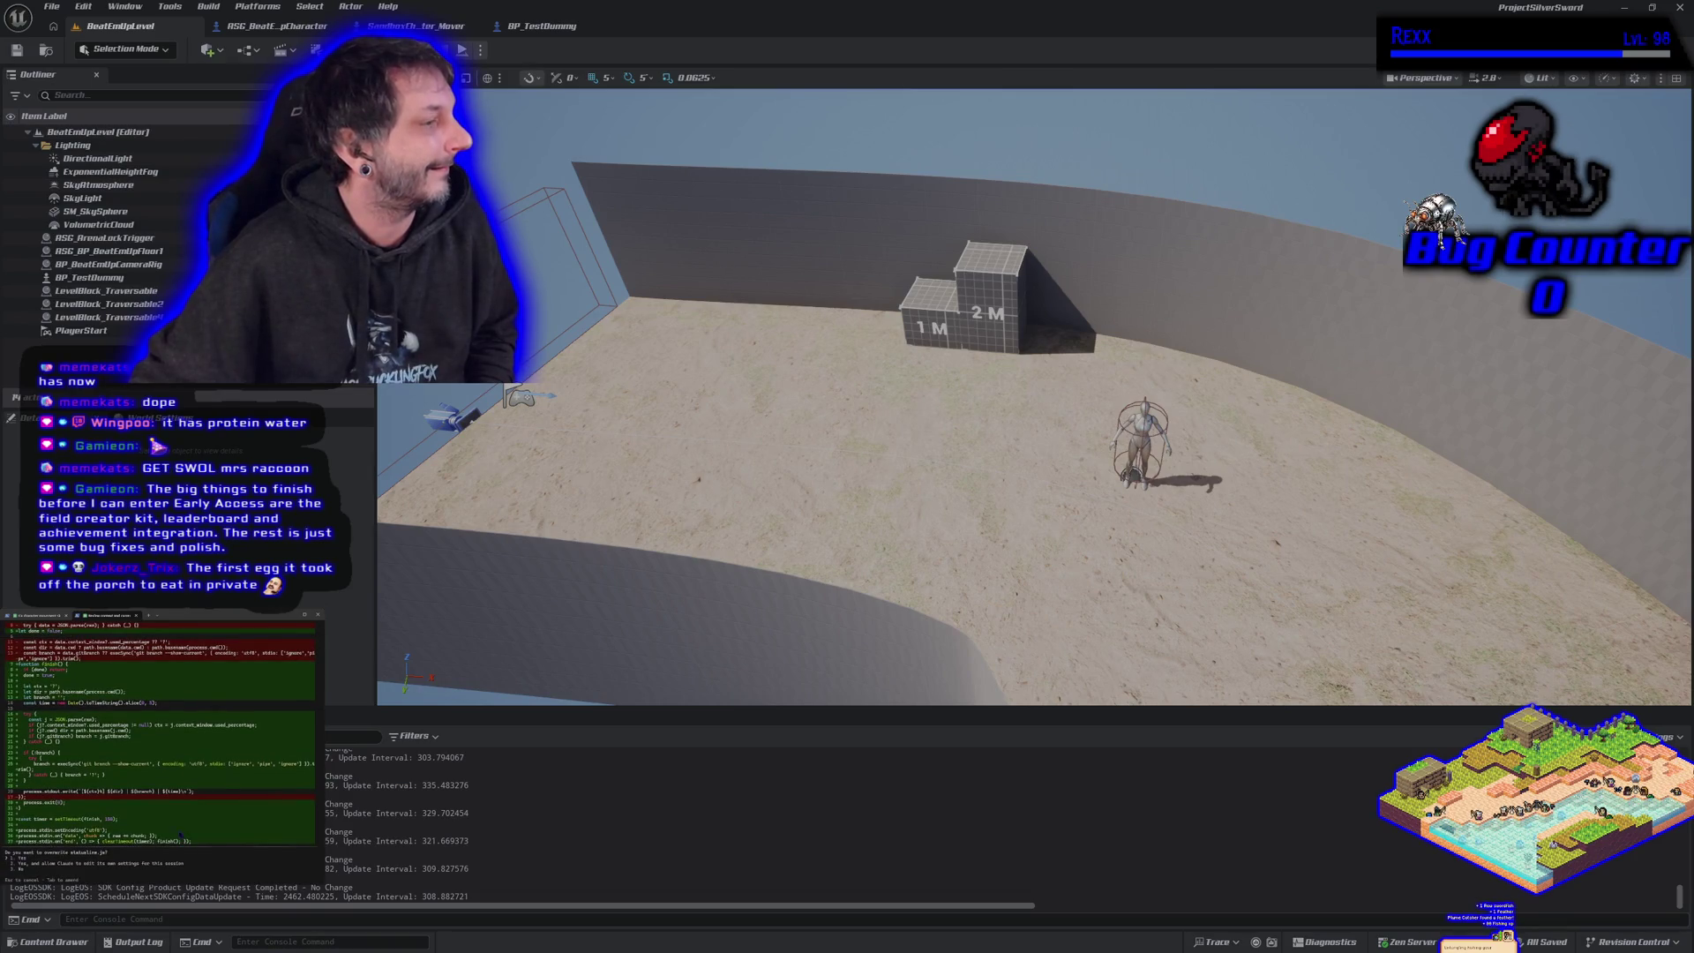
- Accept the file overwrite and approve the proposed shell command
{"action": "scroll", "coordinate": [158, 751], "scroll_direction": "up", "scroll_amount": 3}
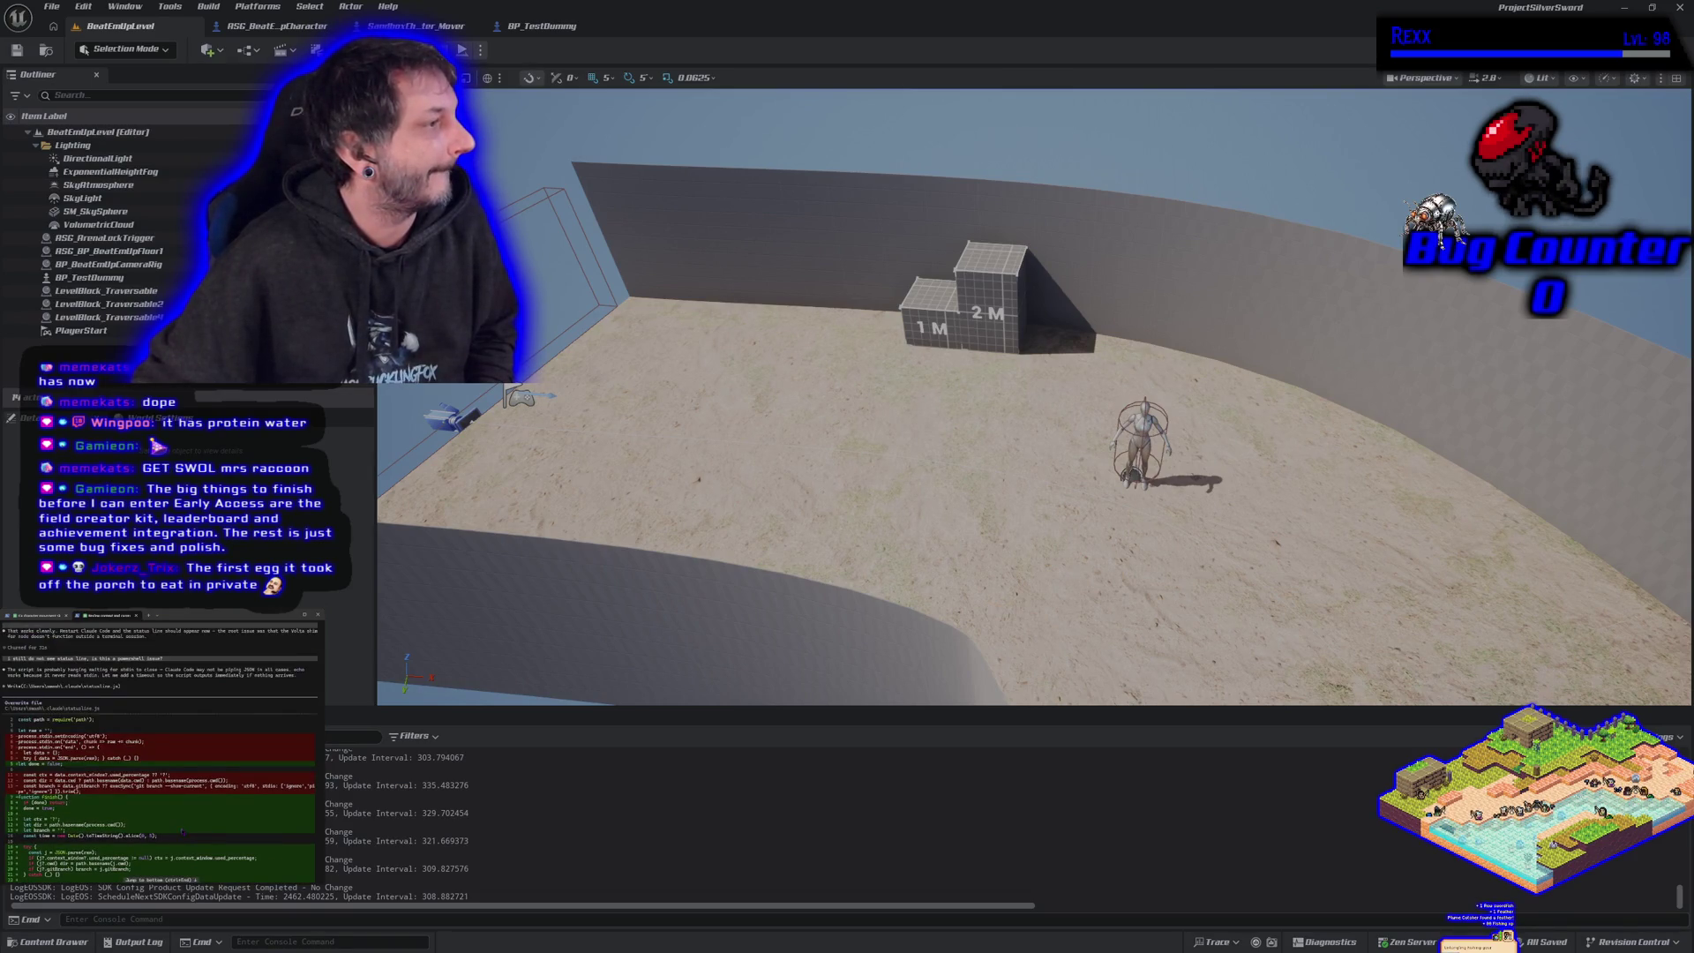
{"action": "scroll", "coordinate": [183, 832], "scroll_direction": "down", "scroll_amount": 3}
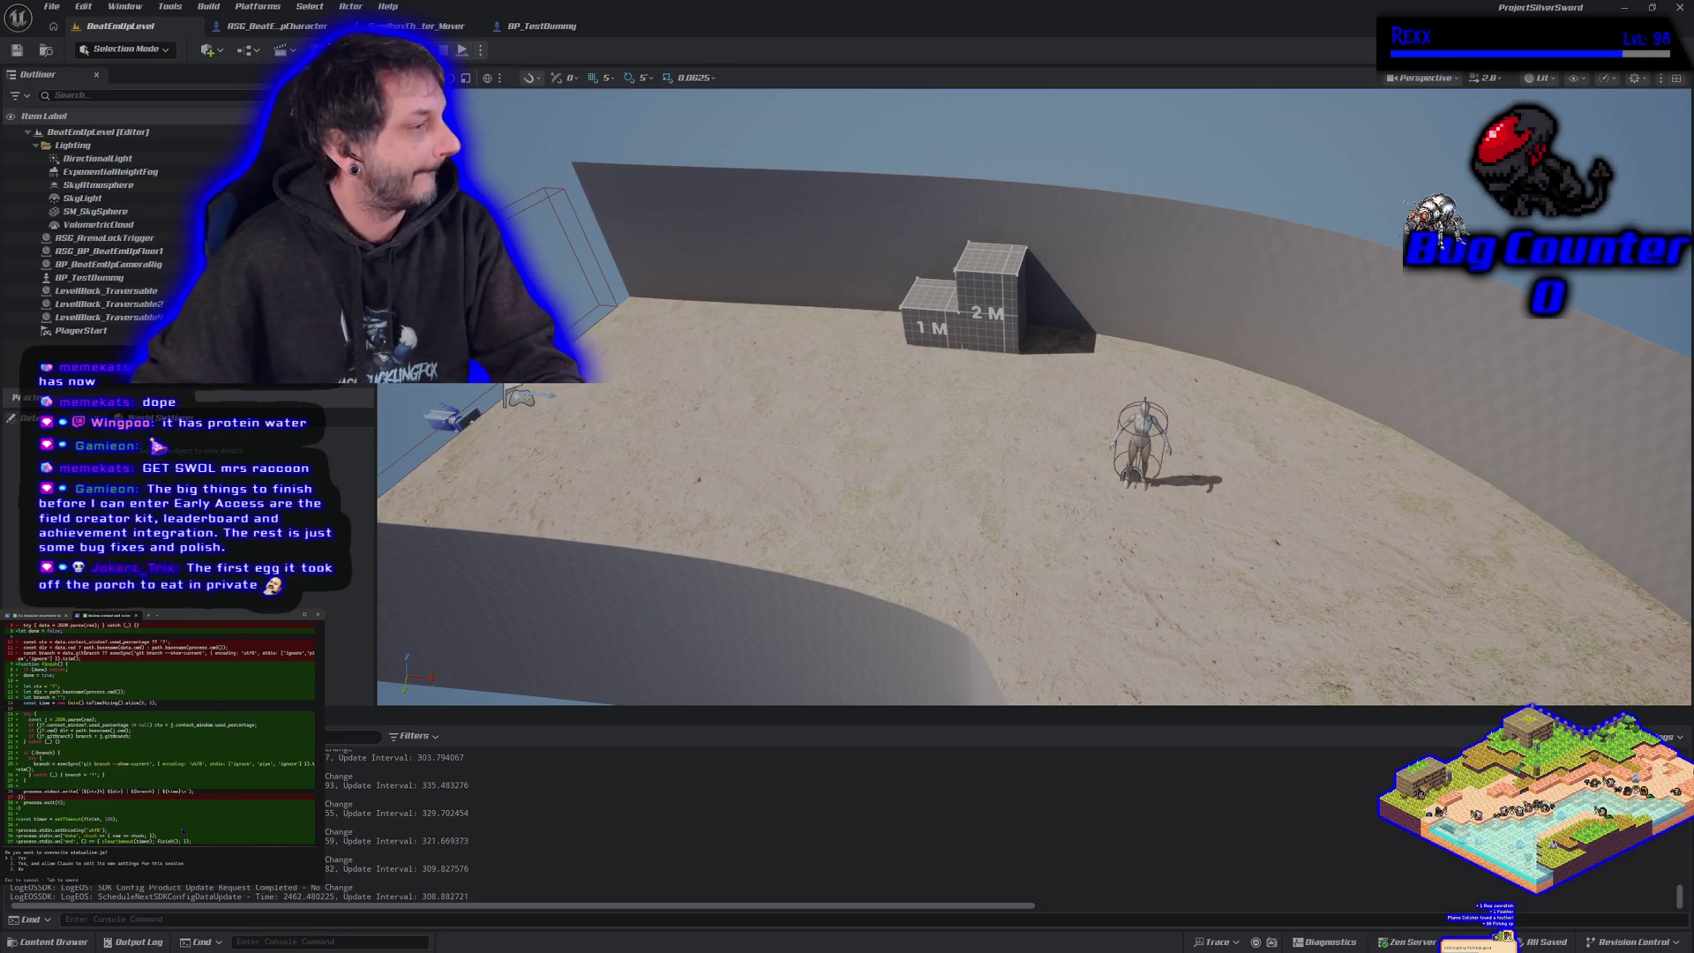
{"action": "key", "text": "Return"}
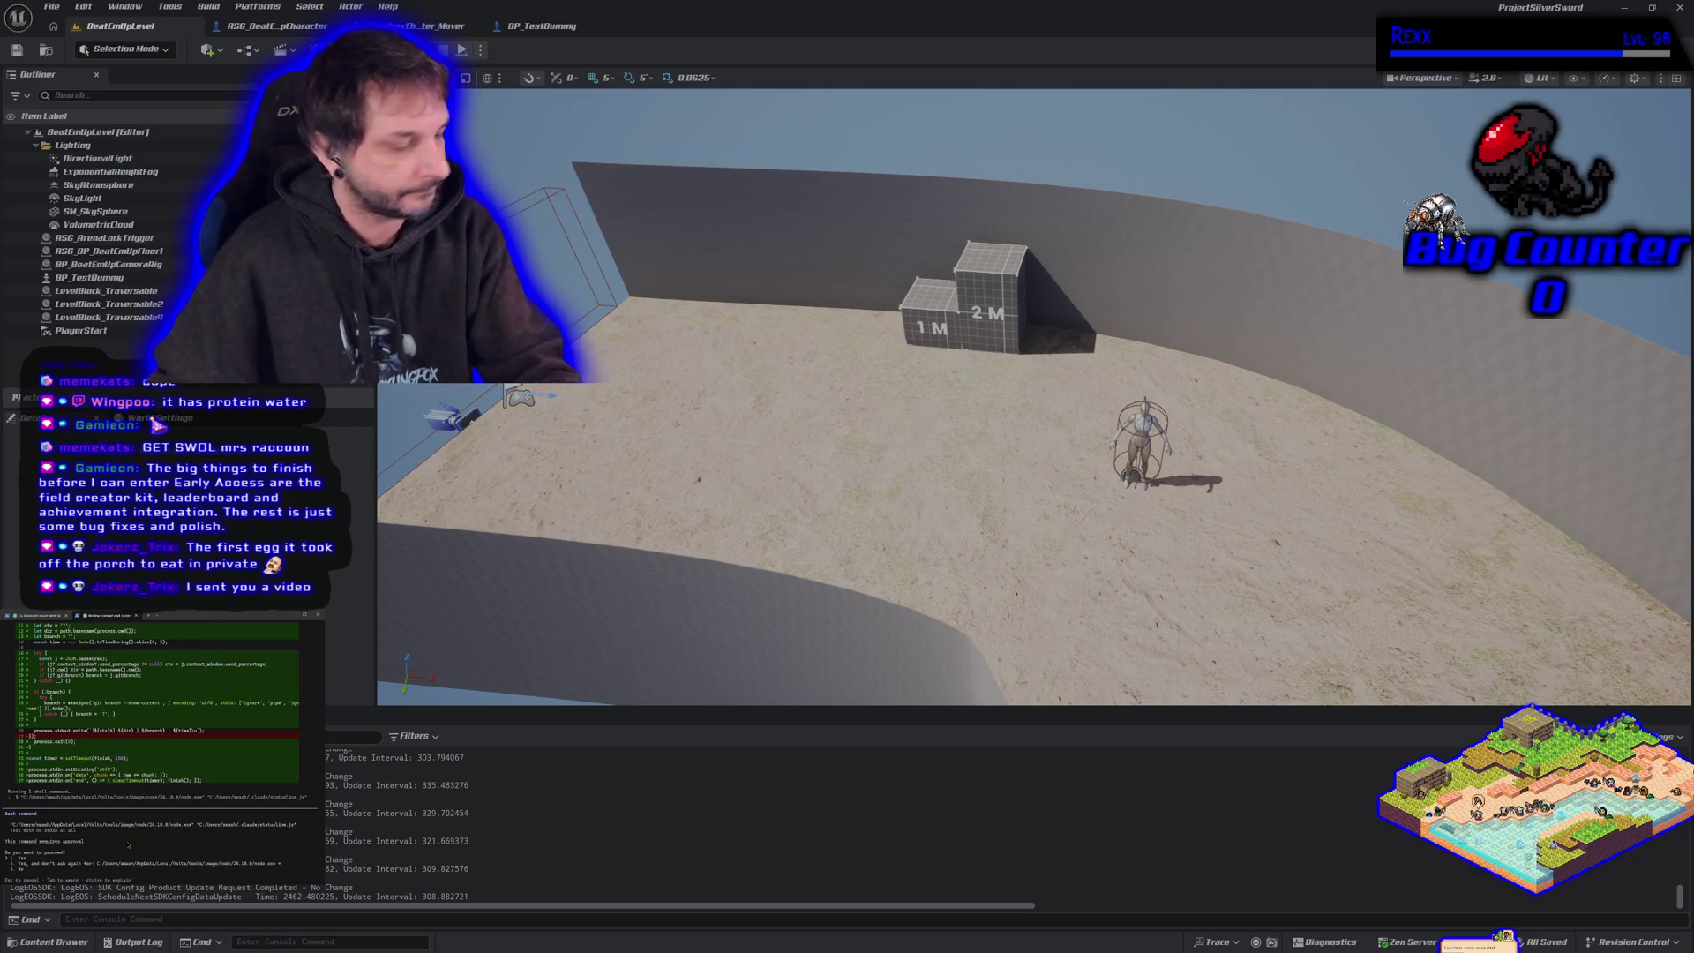
{"action": "key", "text": "Return"}
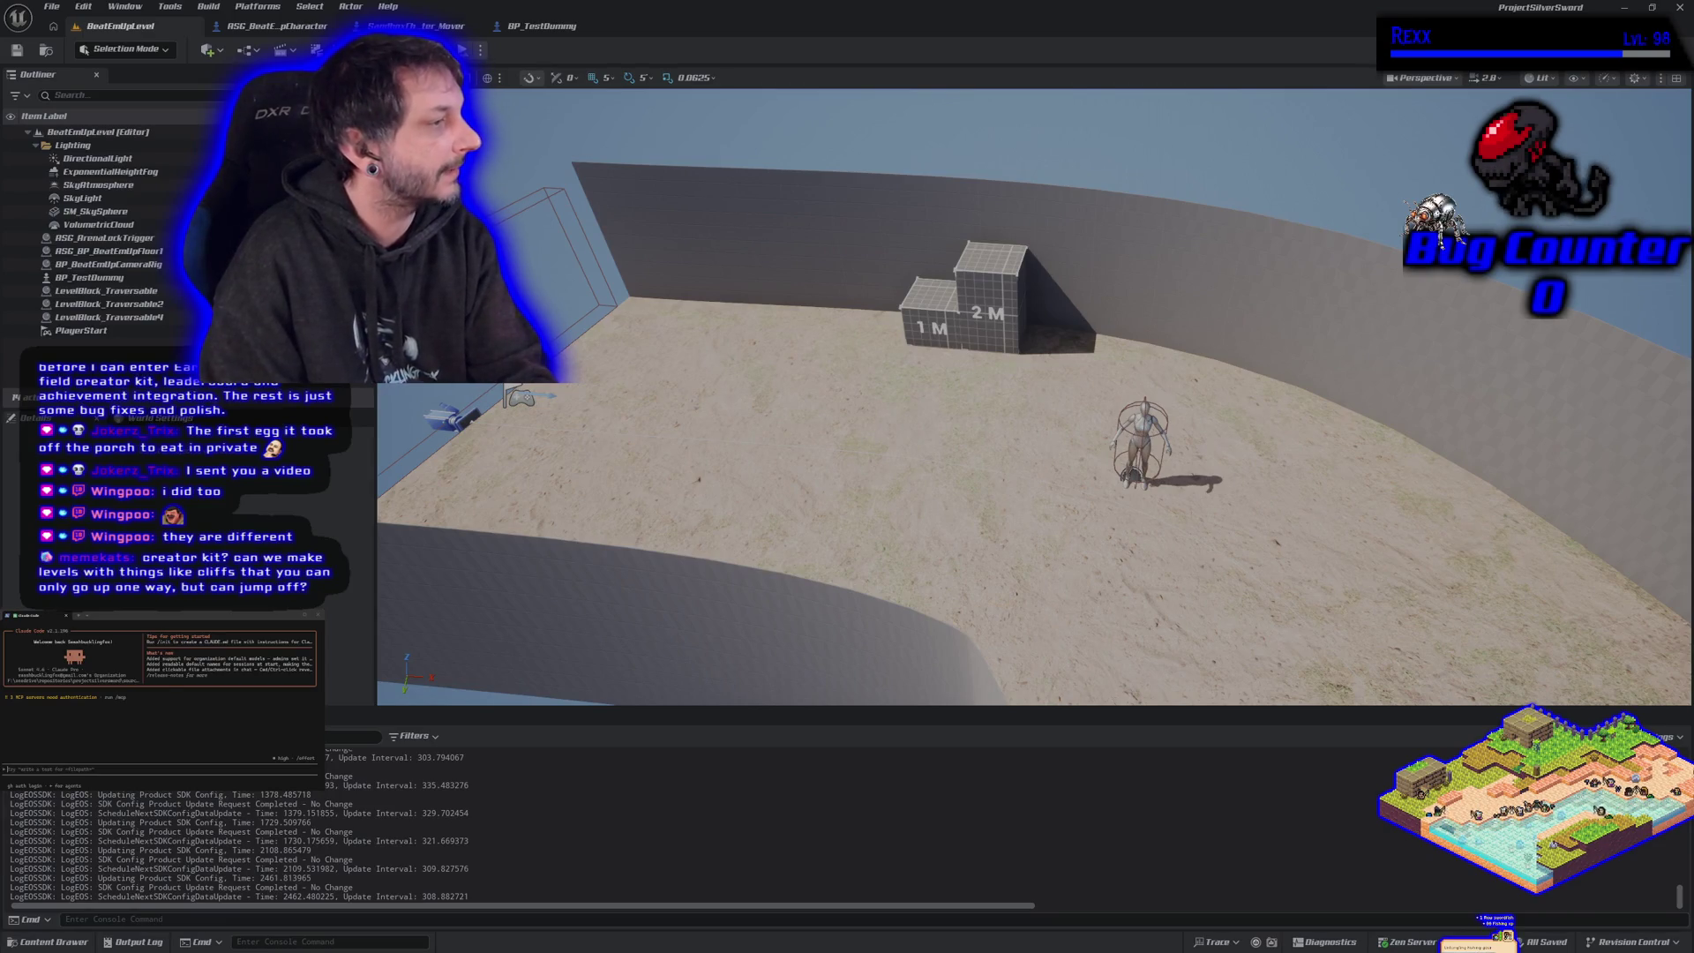
- Resume the session, report 'still no status line at the bottom', and approve both prompts
{"action": "type", "text": "/resume"}
{"action": "key", "text": "Return"}
{"action": "key", "text": "Return"}
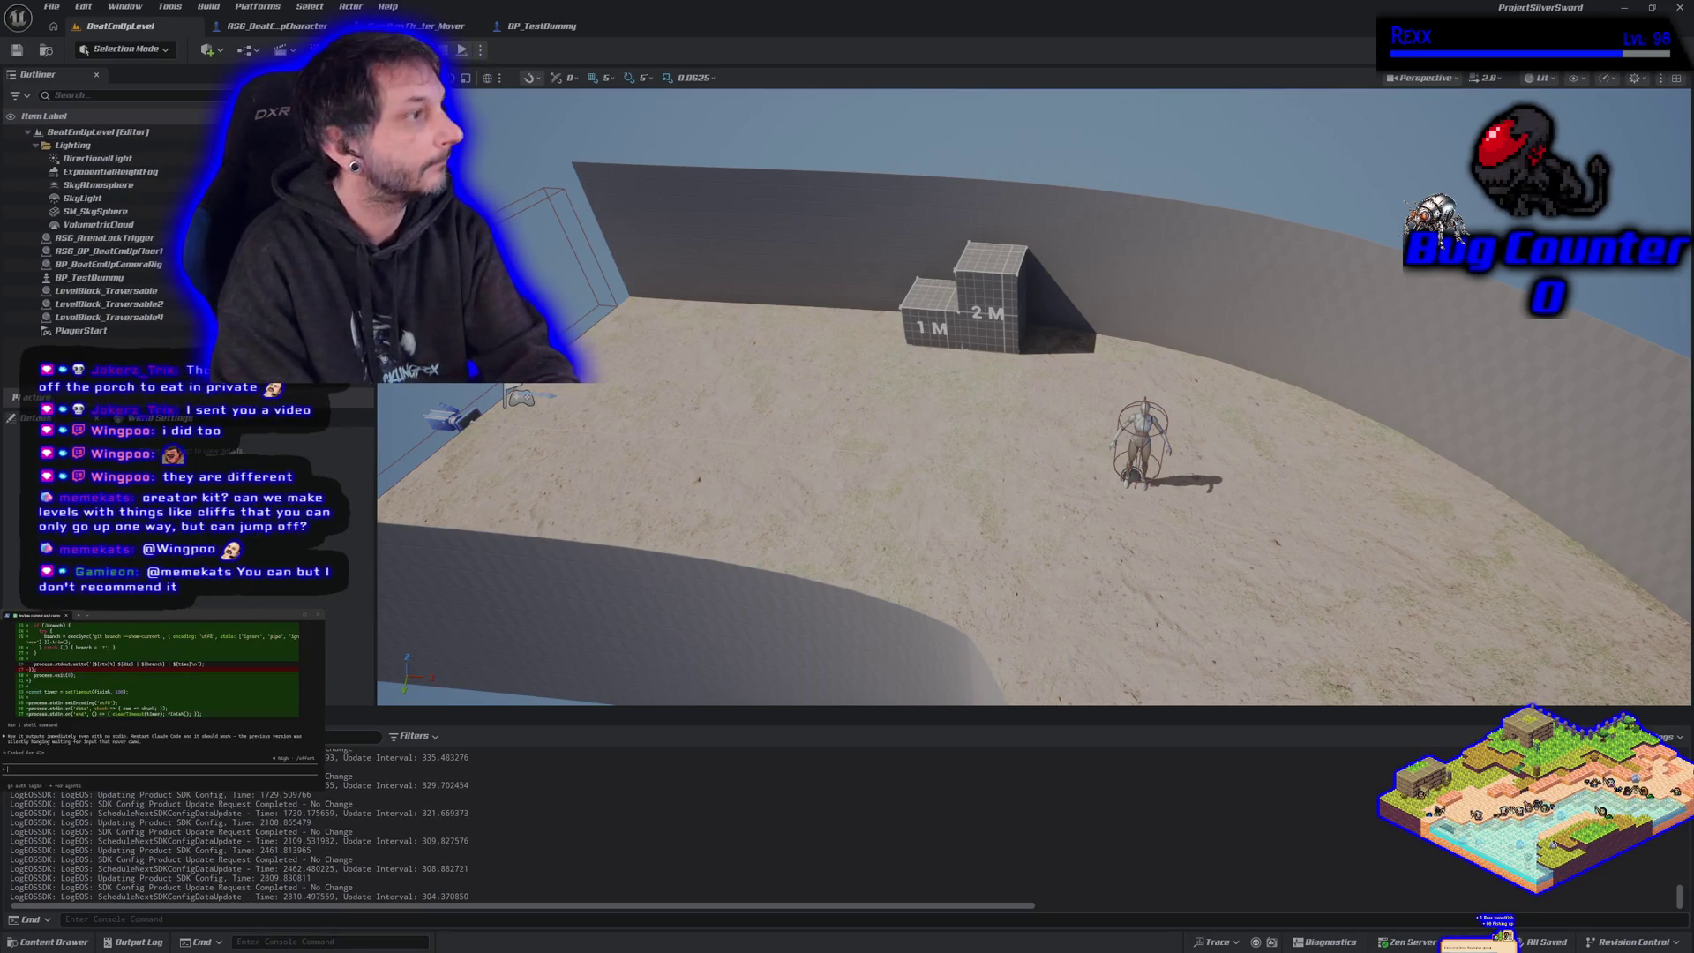
{"action": "type", "text": "still no sta"}
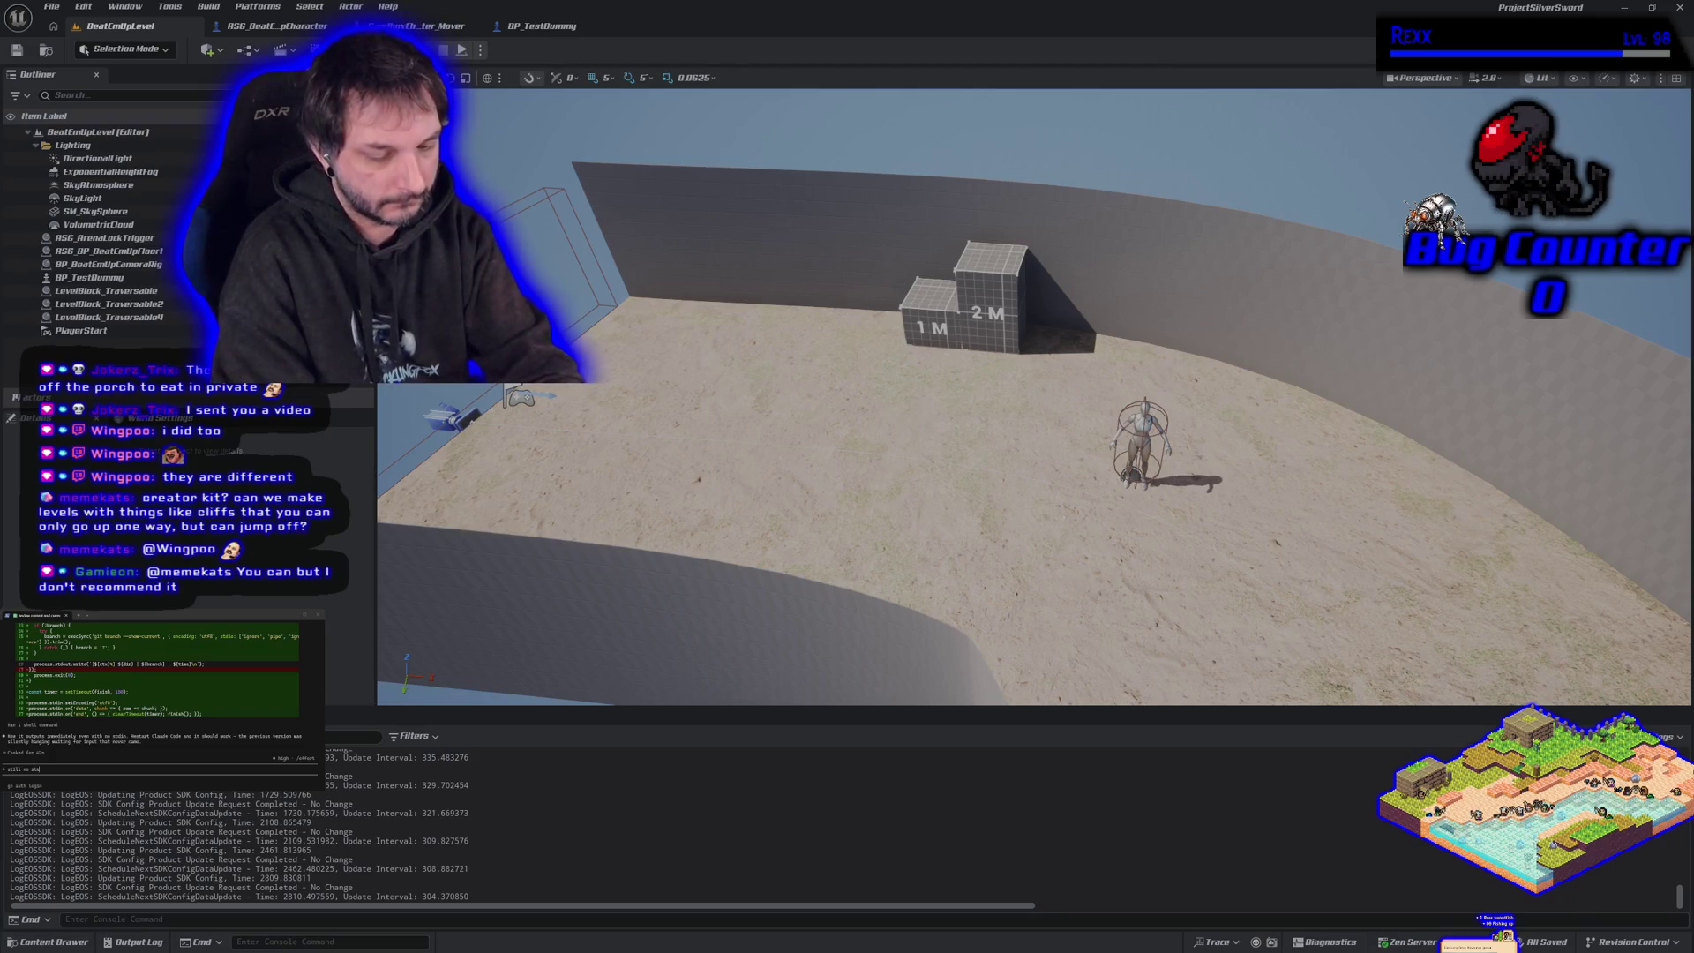
{"action": "type", "text": "tus line at teh bo"}
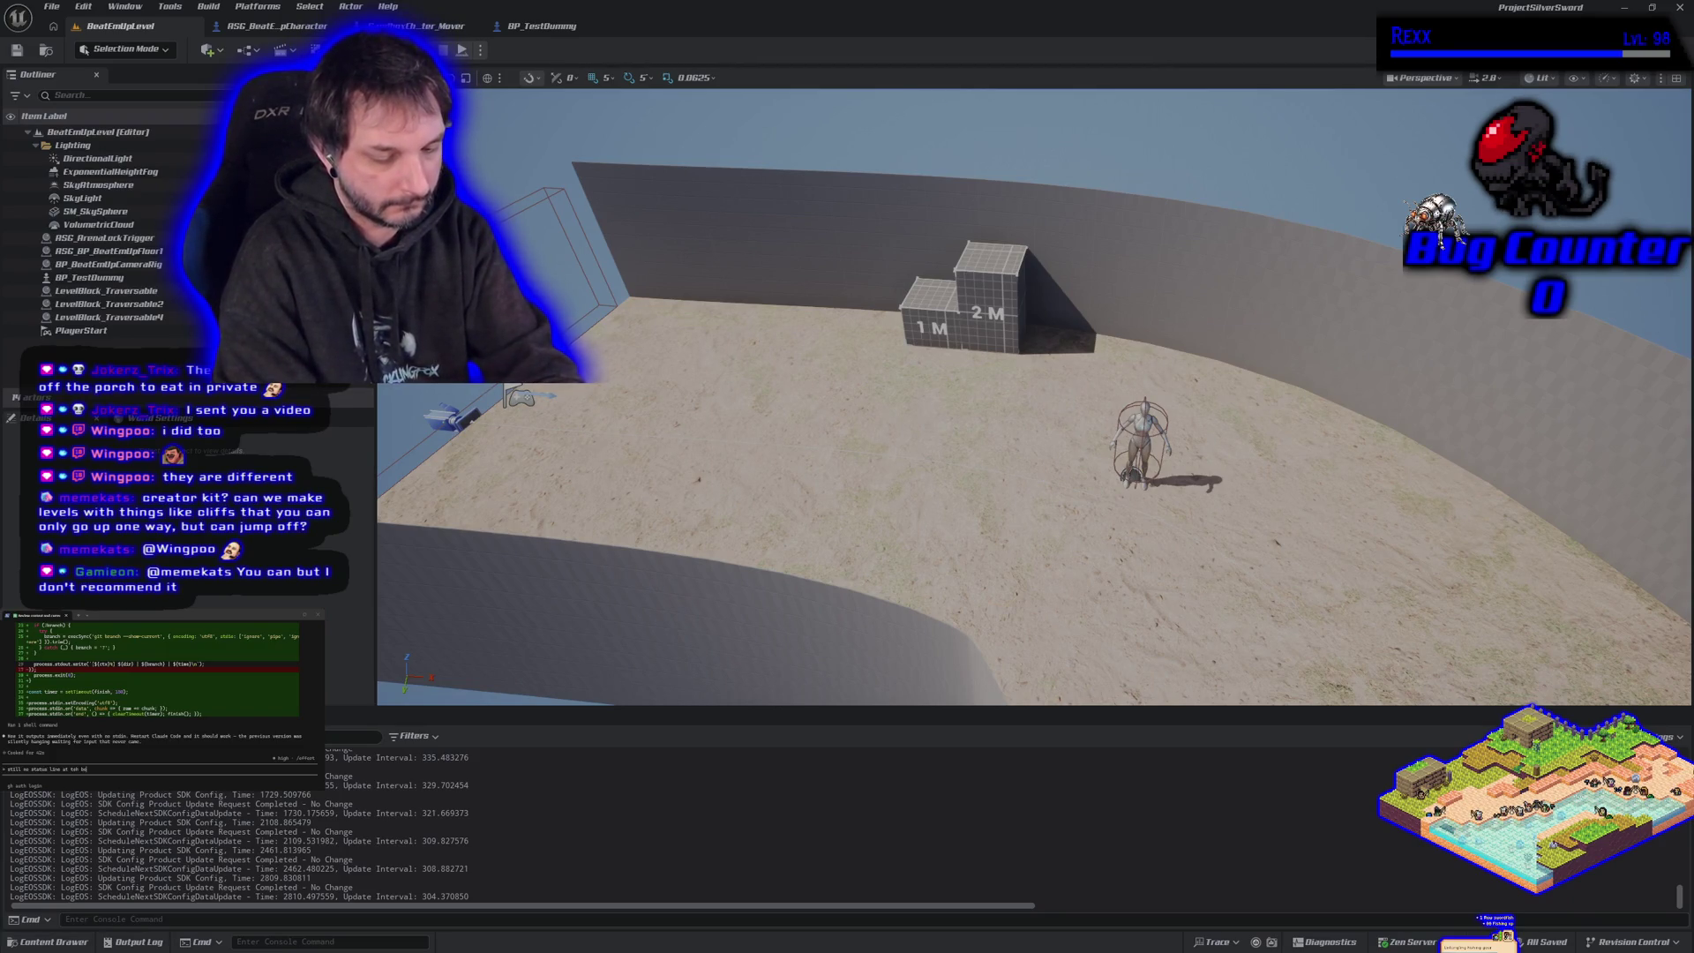
{"action": "type", "text": "ttom"}
{"action": "key", "text": "Return"}
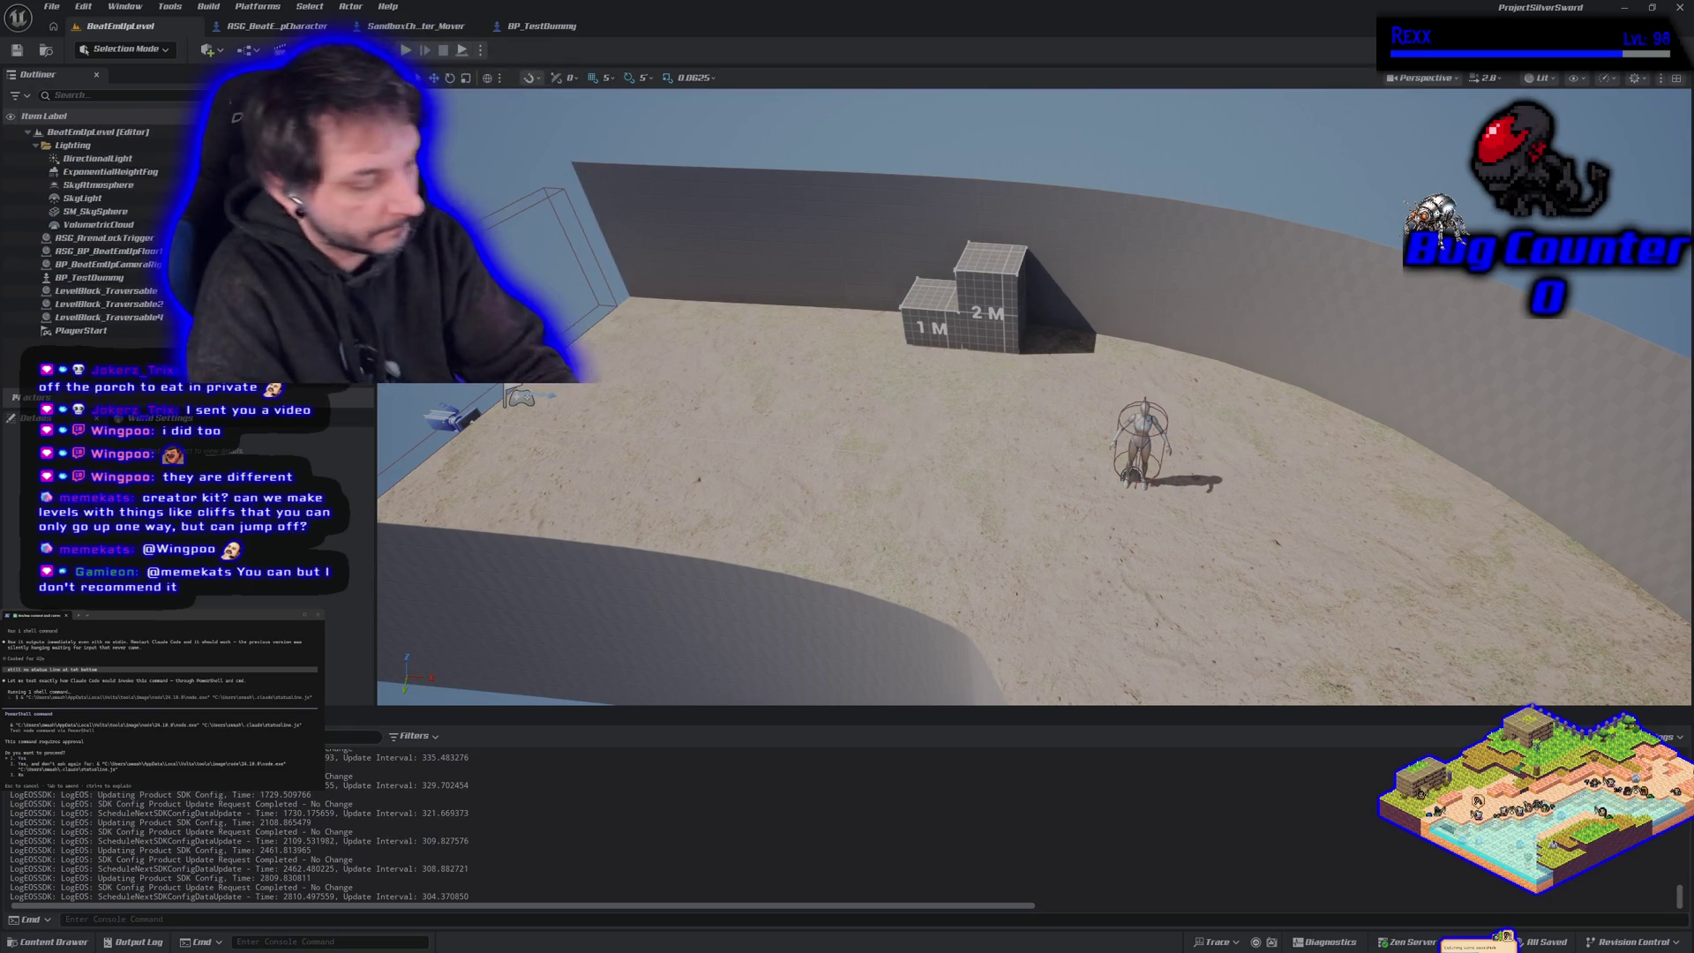
{"action": "key", "text": "Return"}
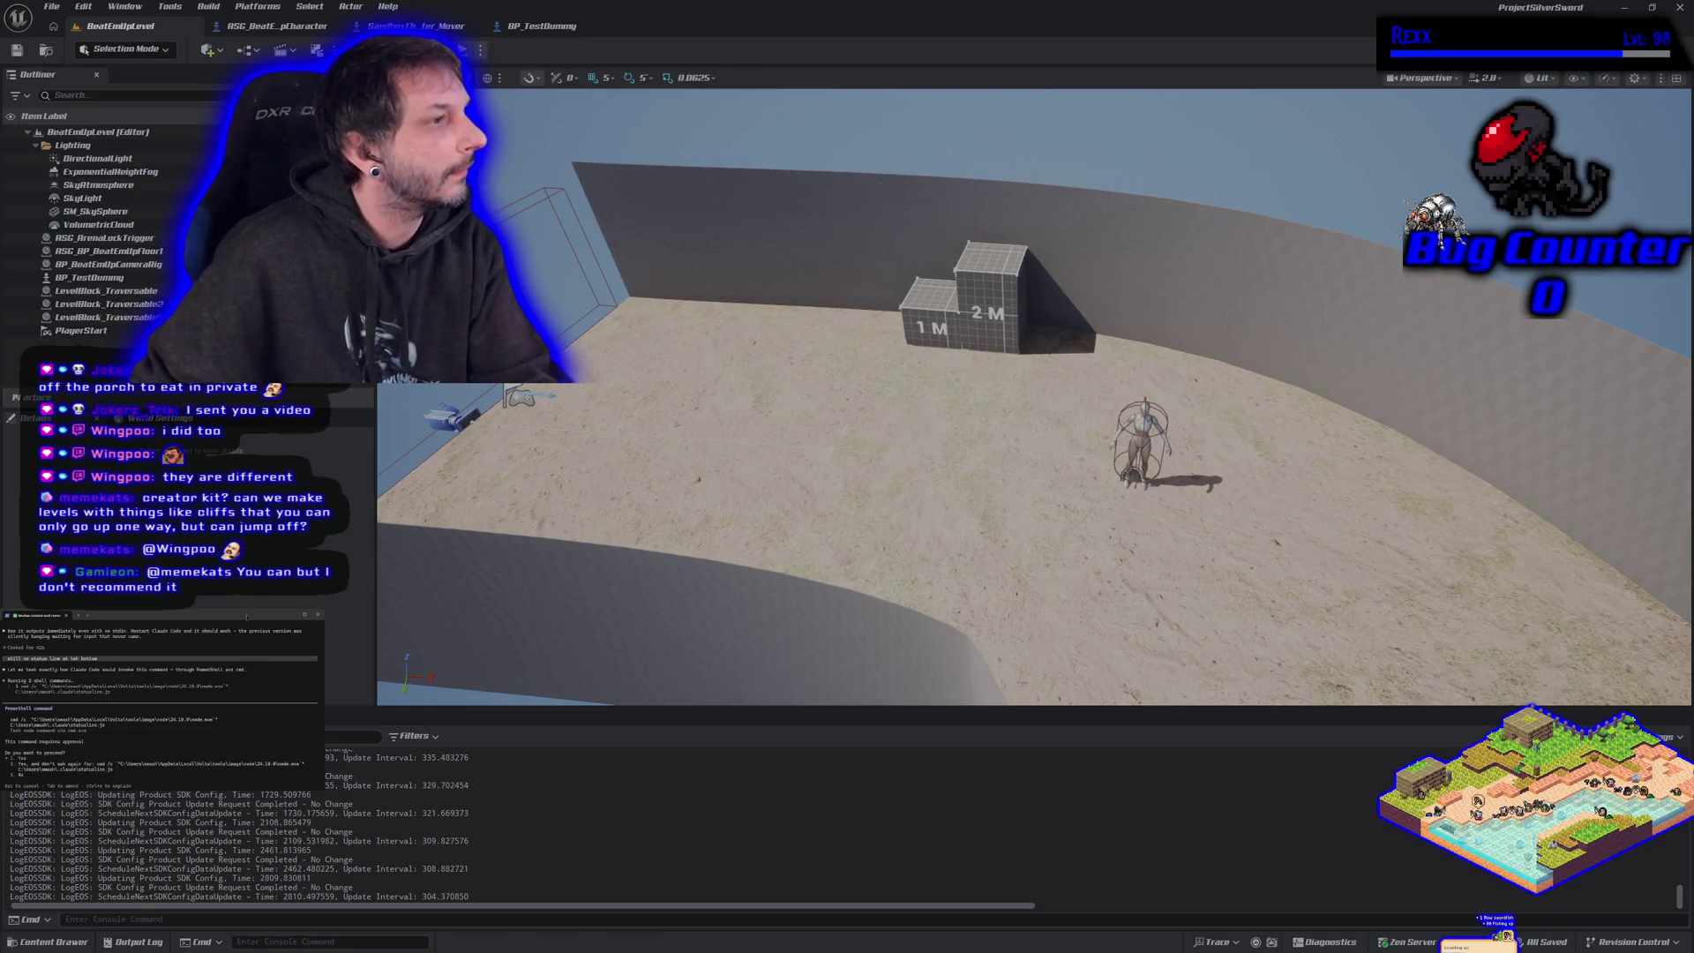
{"action": "key", "text": "Return"}
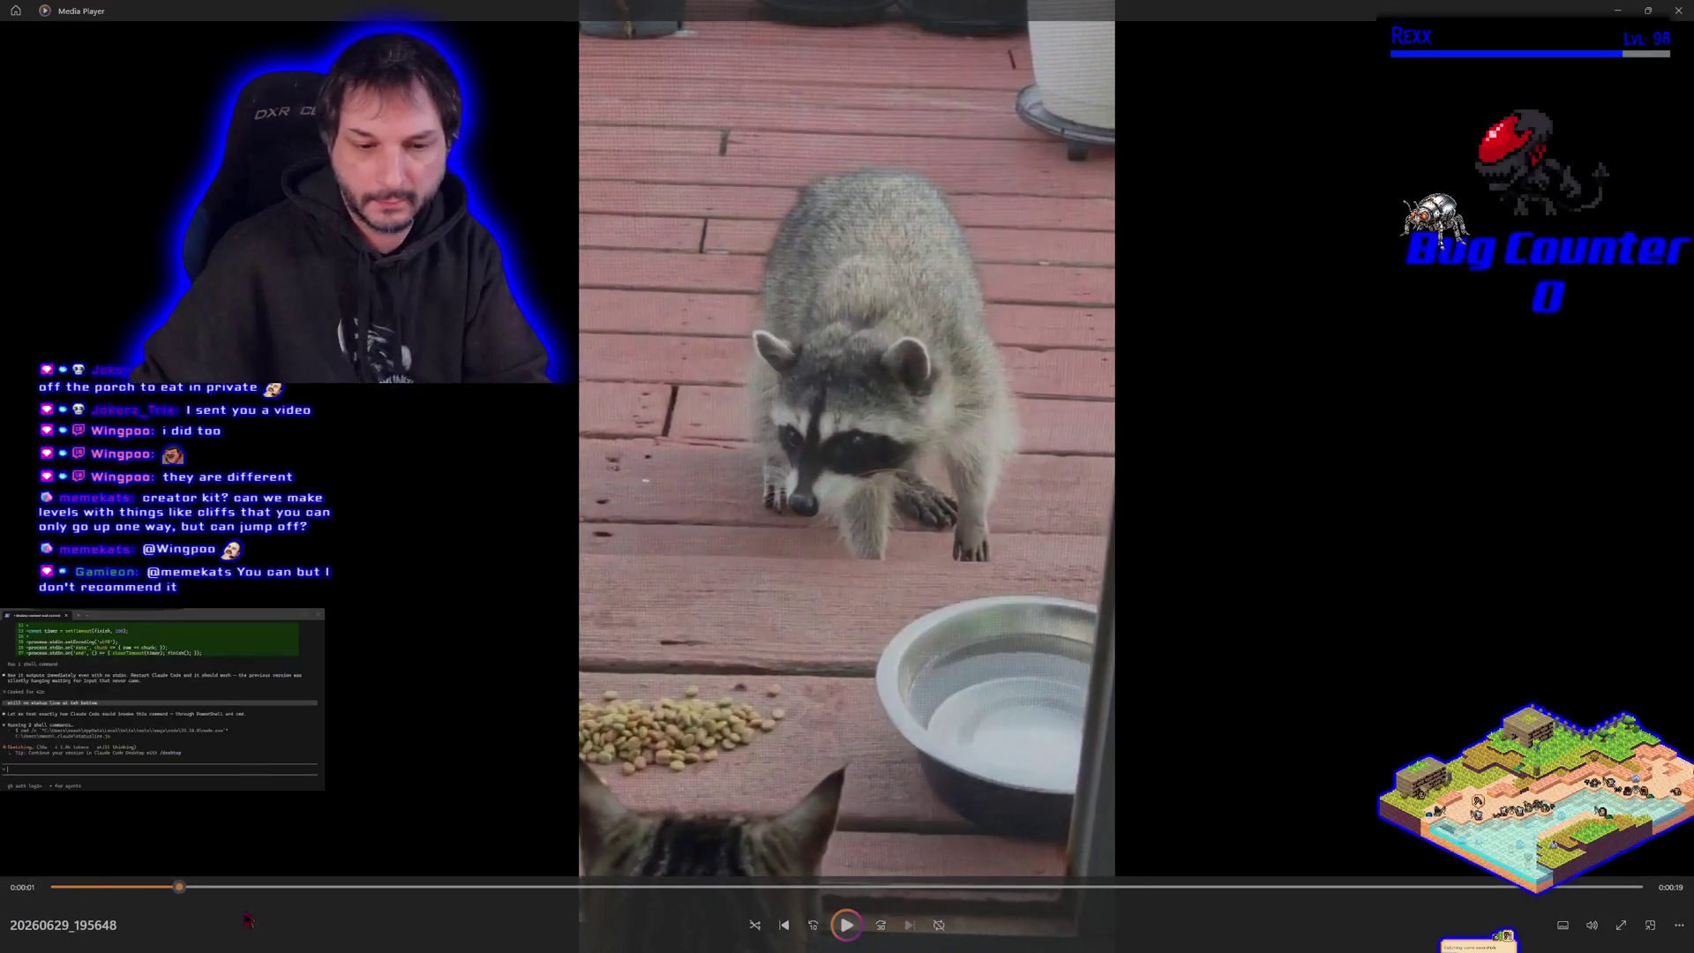
- Rewind the raccoon video to 0:00:00 and play it
{"action": "left_click_drag", "start_coordinate": [178, 888], "coordinate": [58, 888]}
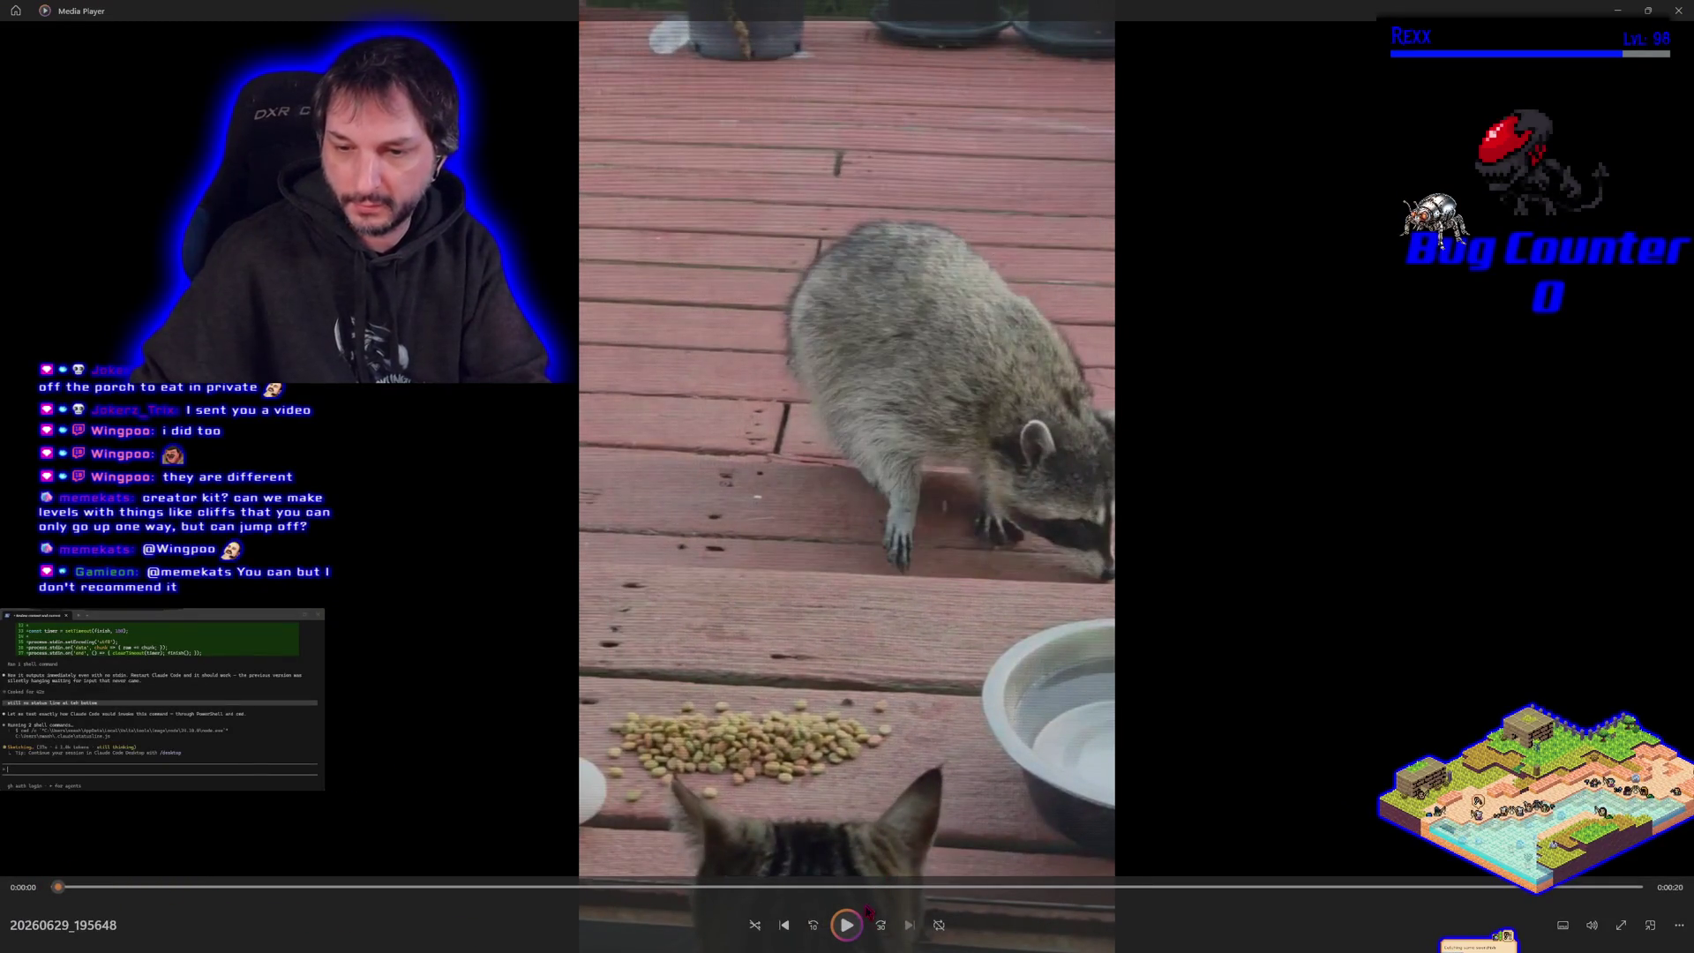
{"action": "left_click", "coordinate": [843, 928]}
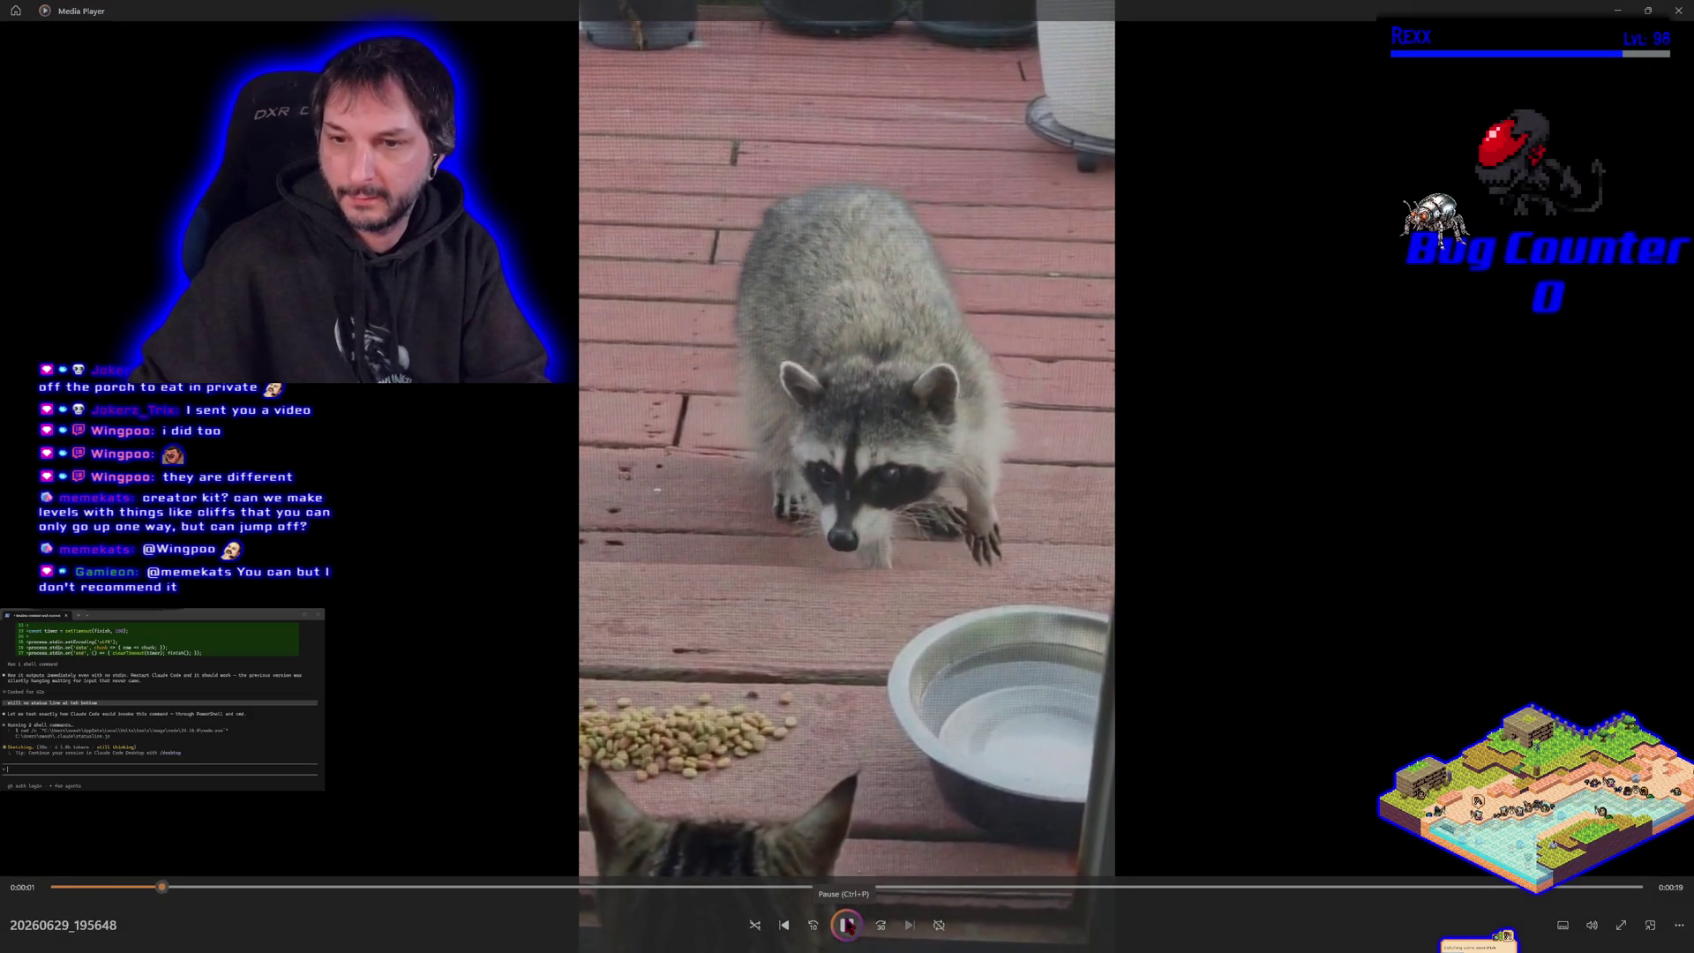